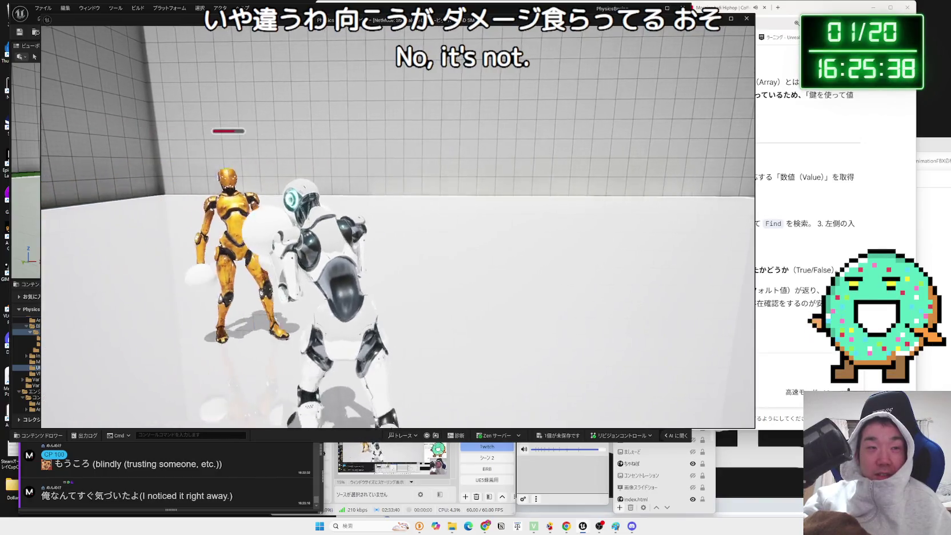
- Playtest the match by advancing on and punching the yellow robot, then stop play
key("w")
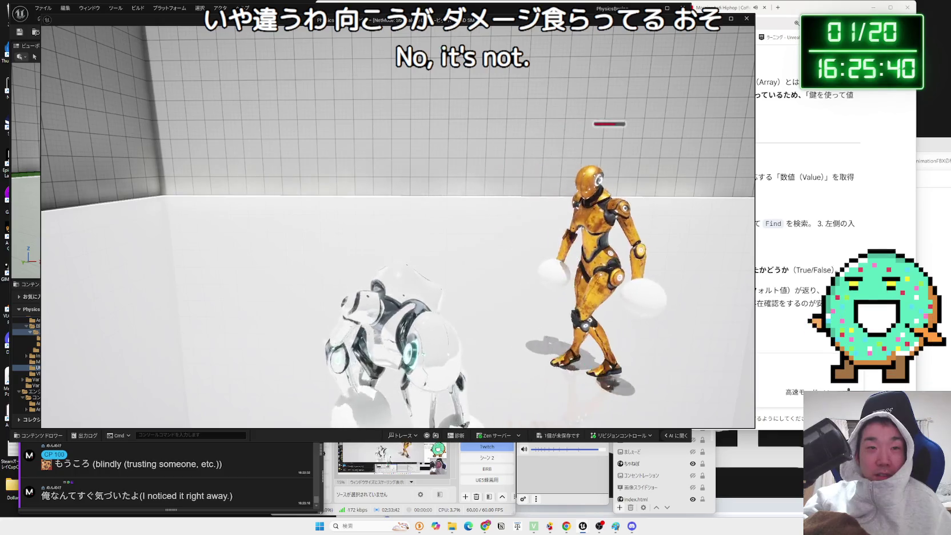
key("s")
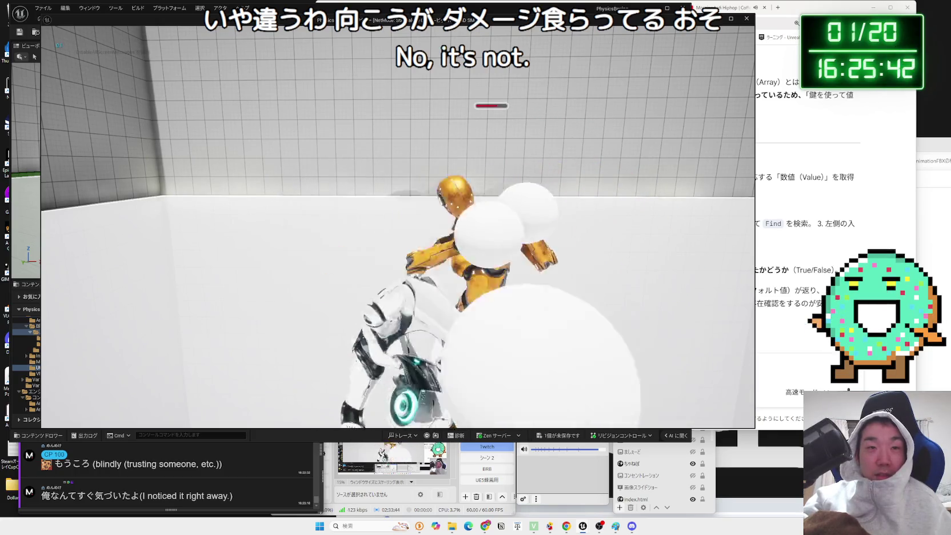
key("w")
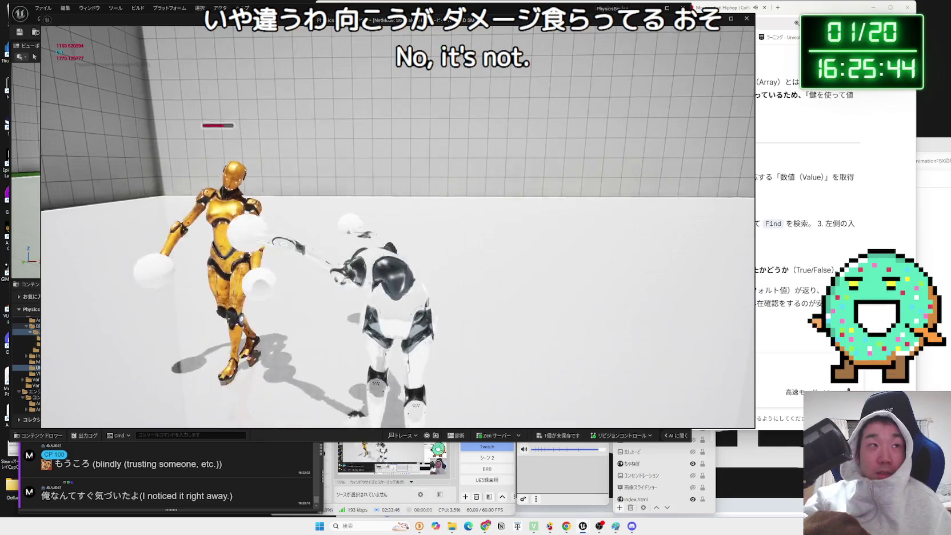
key("w")
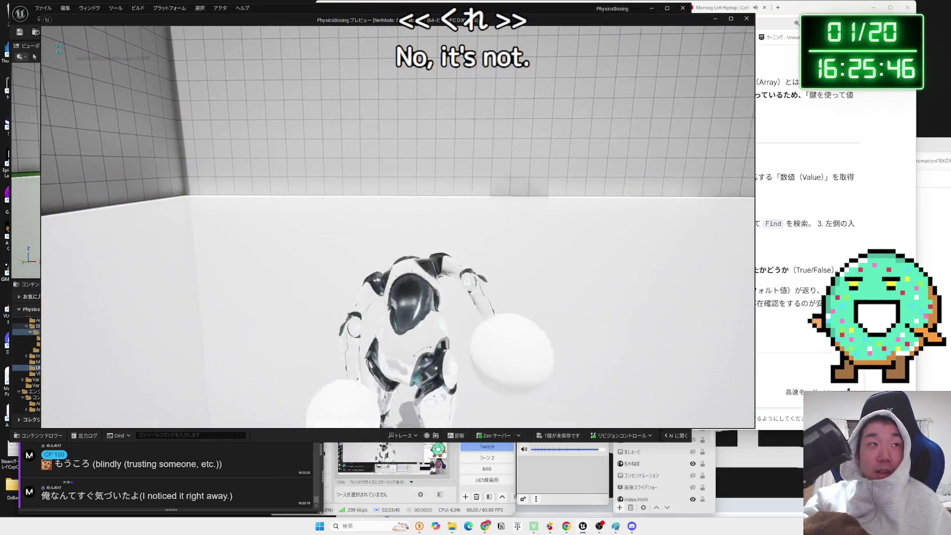
key("w")
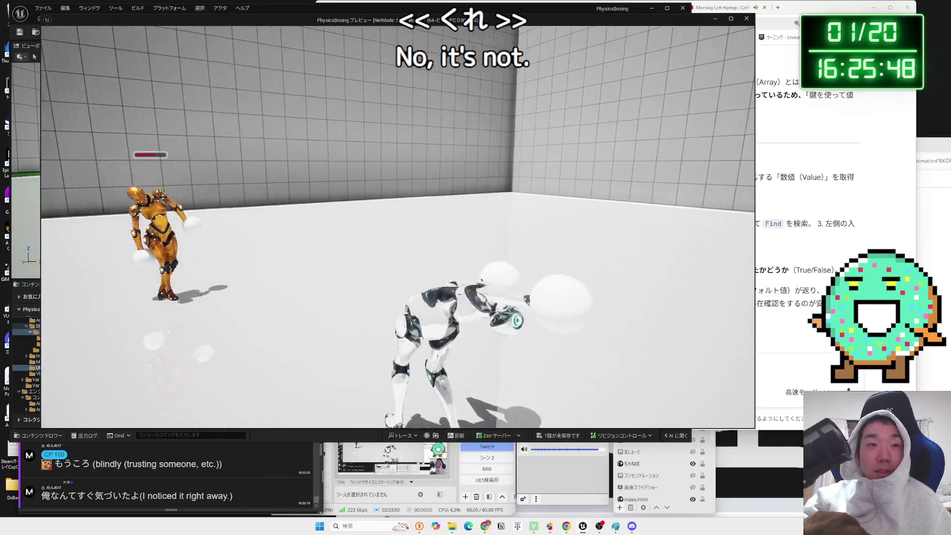
key("w")
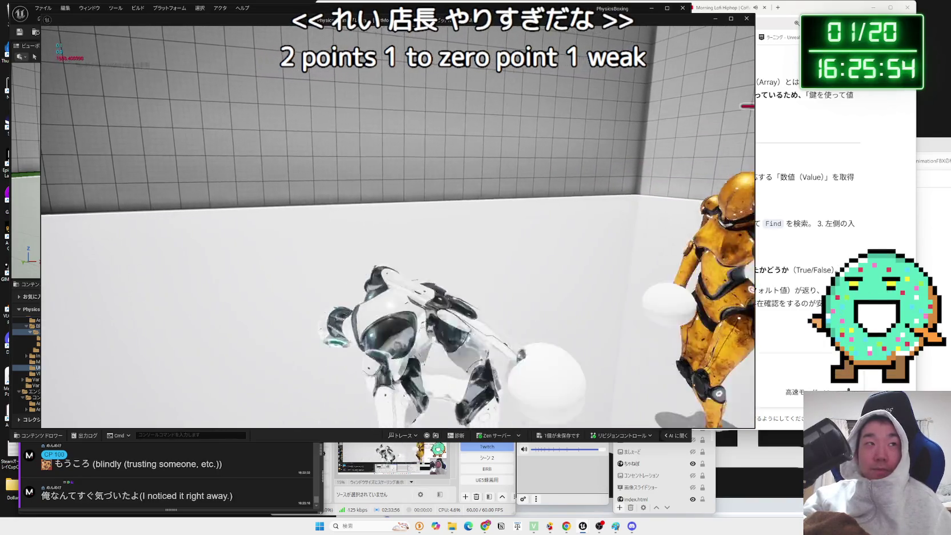
key("Escape")
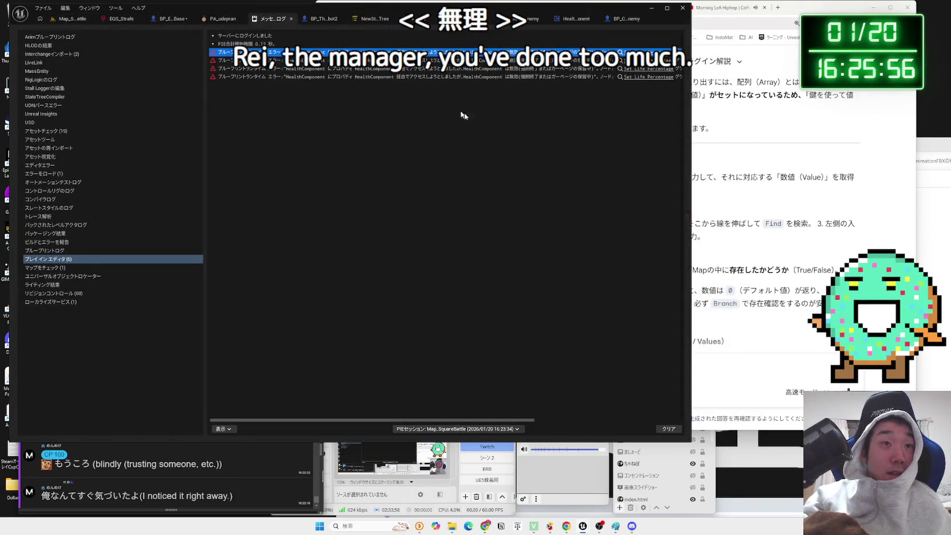
- Send the HealthComponent runtime error to Gemini, read its IsValid advice, and return to Unreal
left_click(755, 341)
left_click(723, 370)
key("ctrl+v")
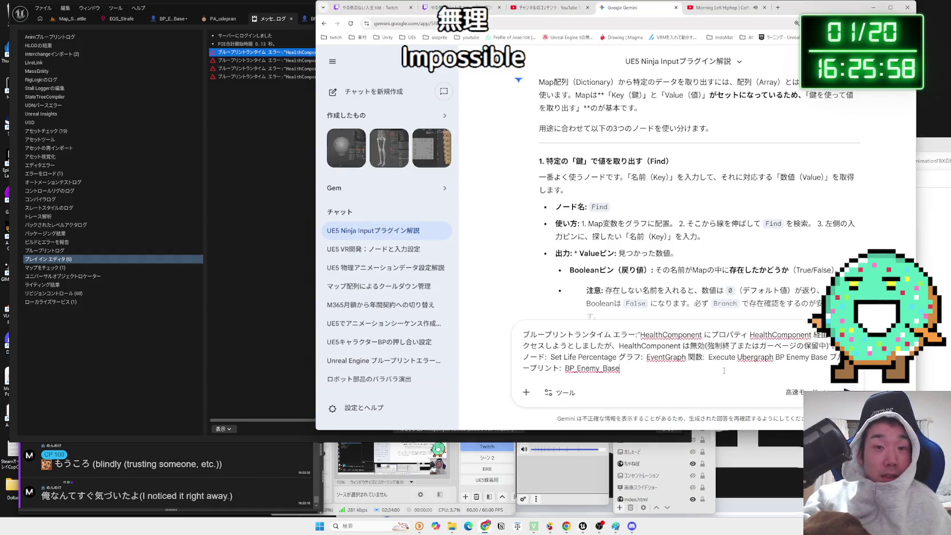
key("Return")
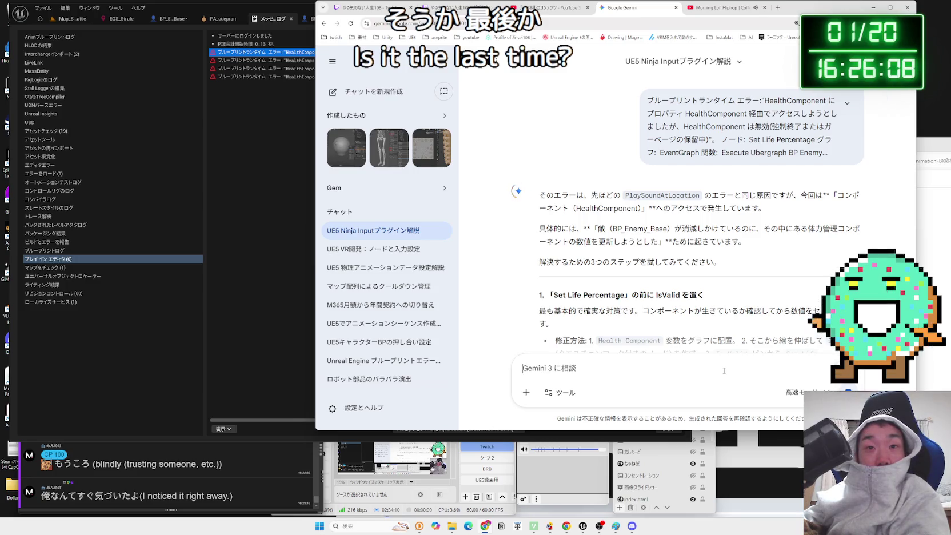
scroll(674, 275, "down", 2)
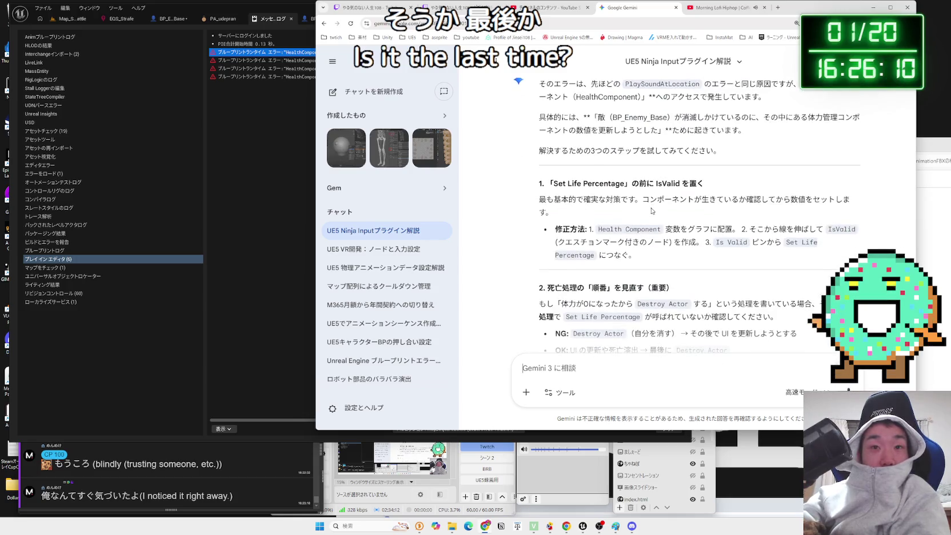
left_click(289, 182)
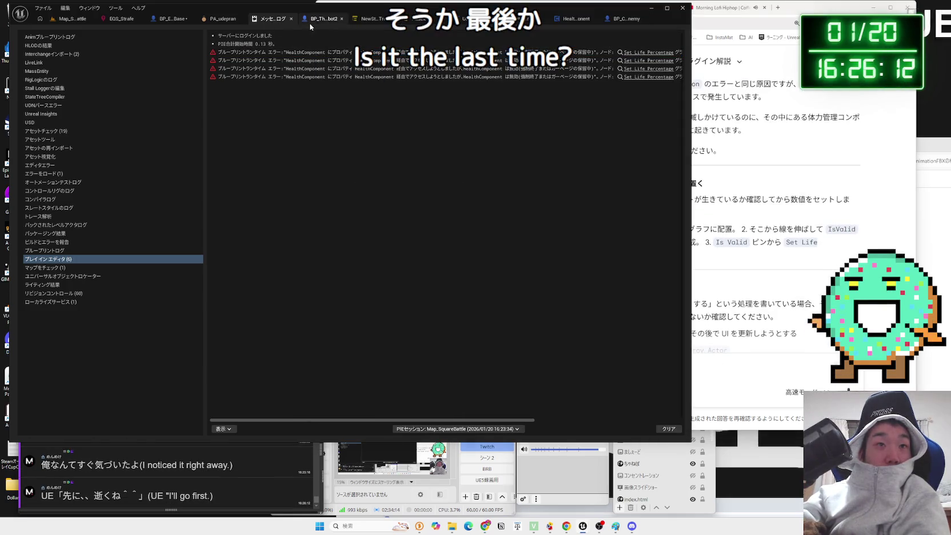
- Move through the open blueprint tabs to reach BP_Enemy_Base's event graph
left_click(576, 18)
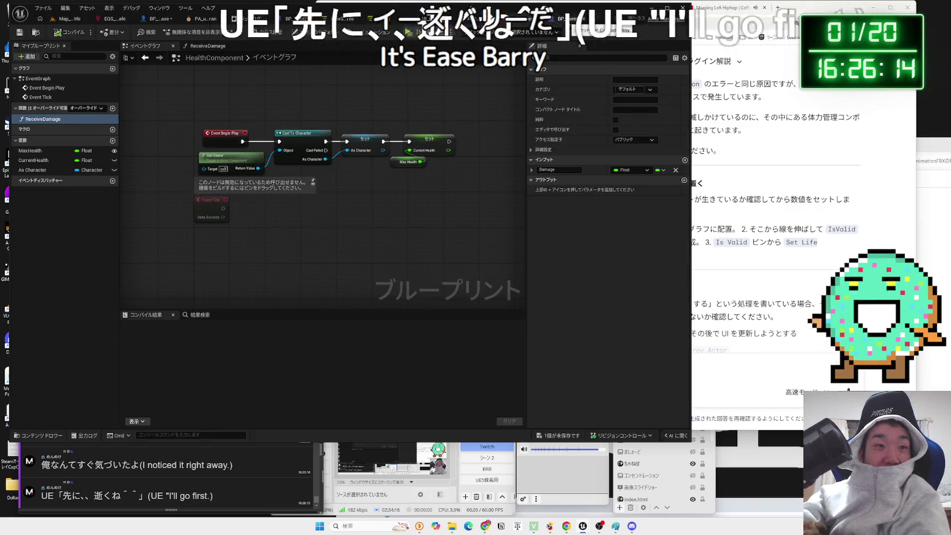
left_click(314, 19)
left_click(254, 19)
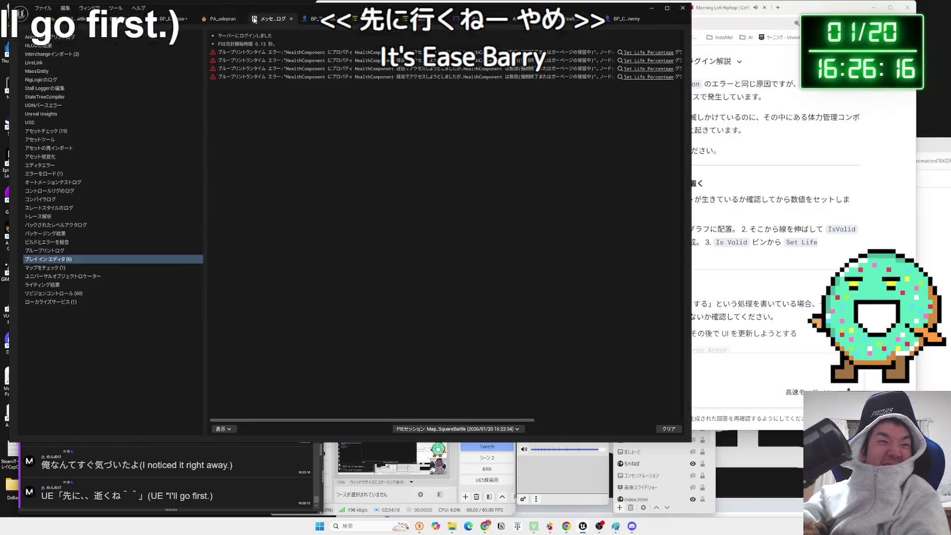
left_click(290, 19)
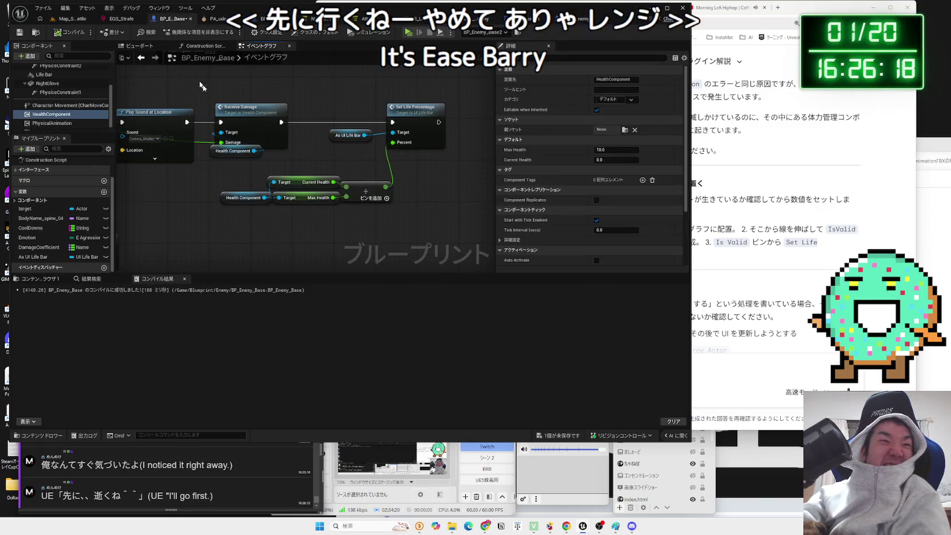
- Insert an Is Valid check on As UI Life Bar between Receive Damage and Set Life Percentage
mouse_move(426, 125)
left_mouse_down()
mouse_move(446, 125)
mouse_move(320, 161)
mouse_move(351, 141)
left_mouse_up()
left_click(394, 135)
type("is valid")
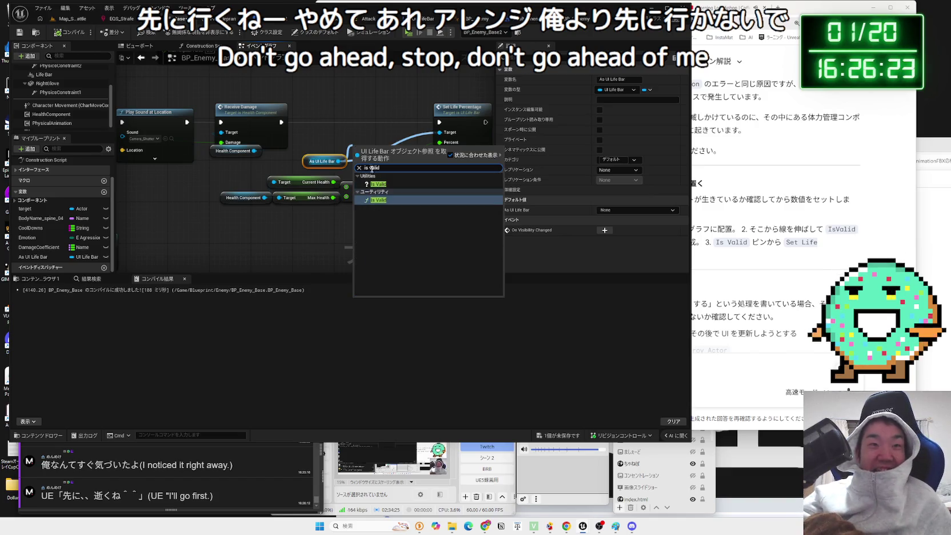
key("Escape")
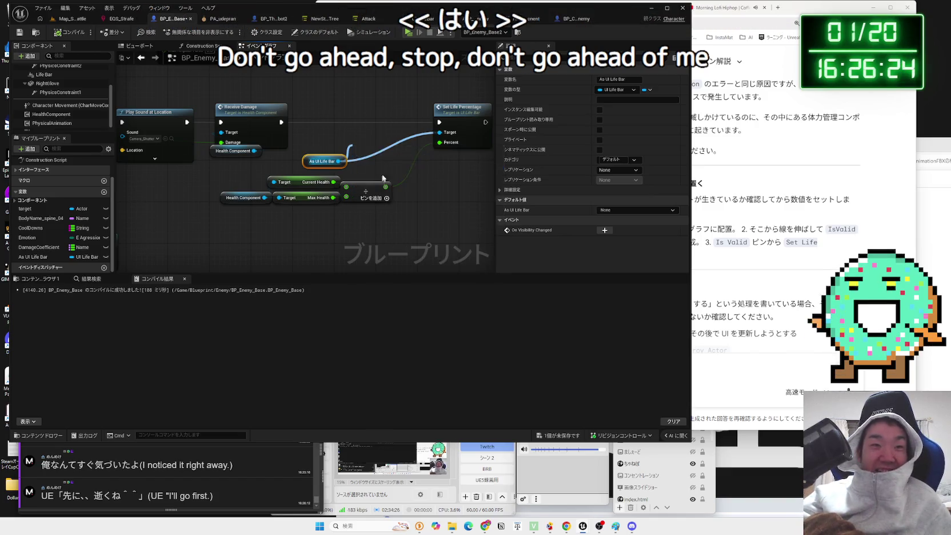
key("ctrl+z")
left_click_drag(281, 121, 366, 117)
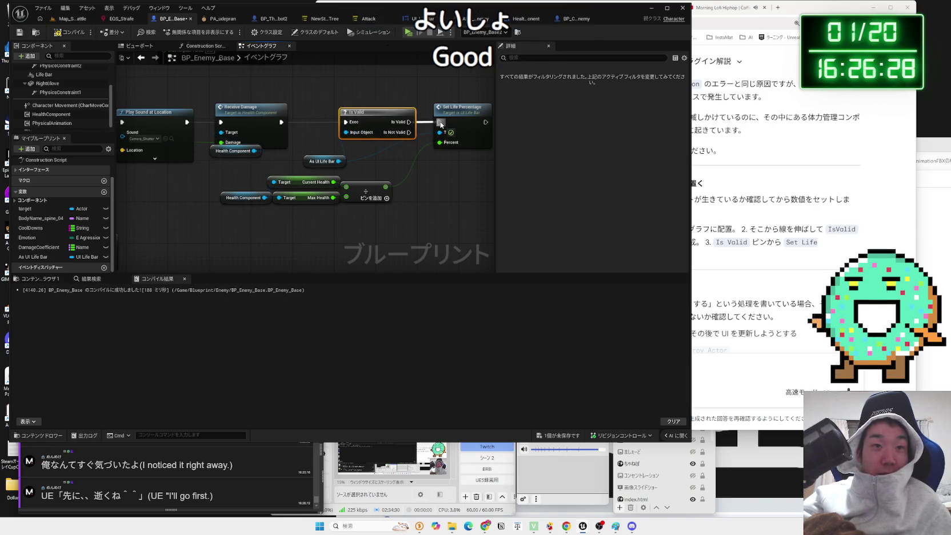
left_click_drag(331, 158, 346, 149)
left_click_drag(341, 212, 260, 177)
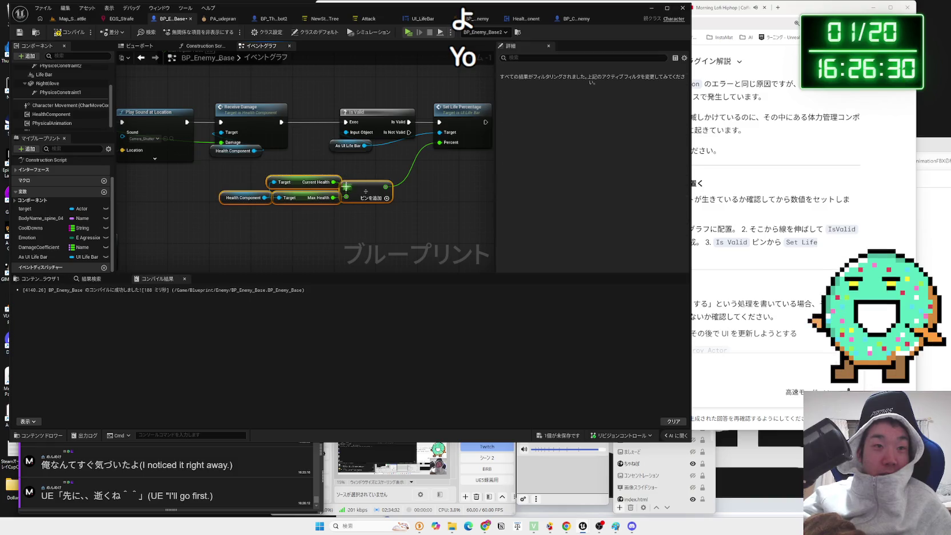
left_click(256, 184)
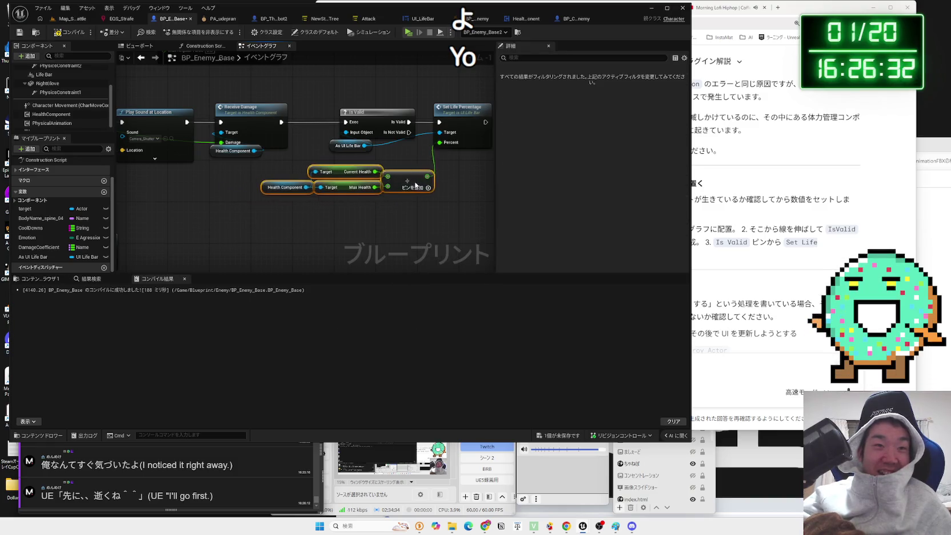
- Save all modified blueprint assets
left_click(562, 437)
left_click(527, 343)
scroll(360, 200, "down", 3)
scroll(358, 116, "up", 4)
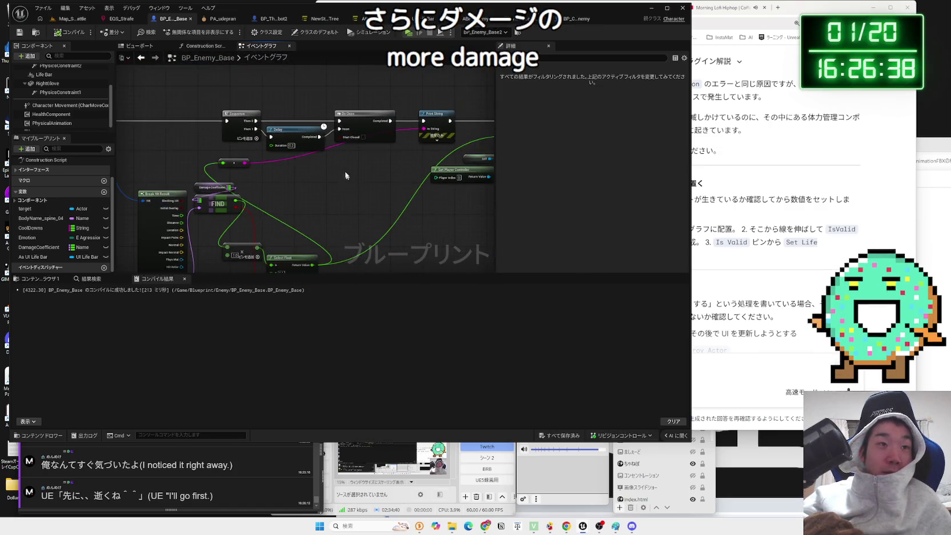
scroll(345, 175, "up", 3)
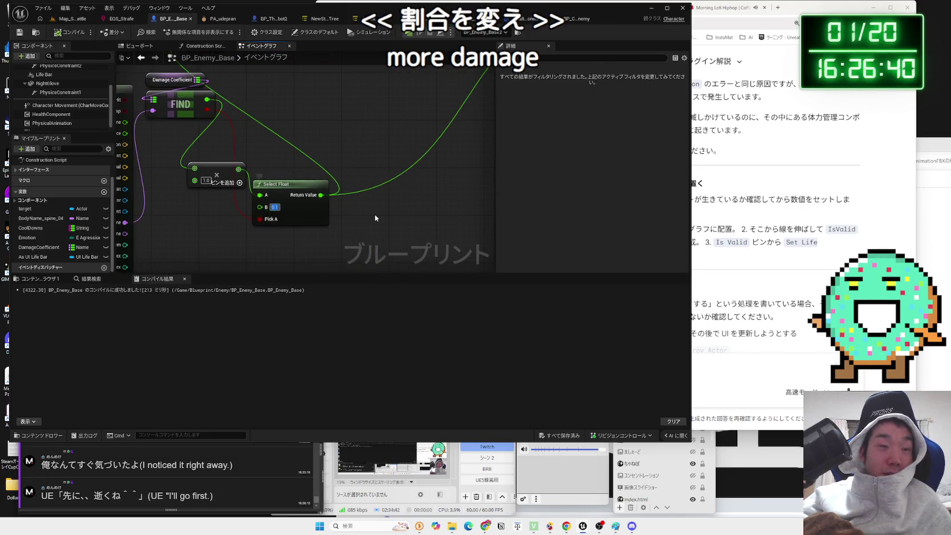
- Move the multiply node up beside FIND, then play Map_SquareBattle in the editor
left_click_drag(376, 218, 404, 217)
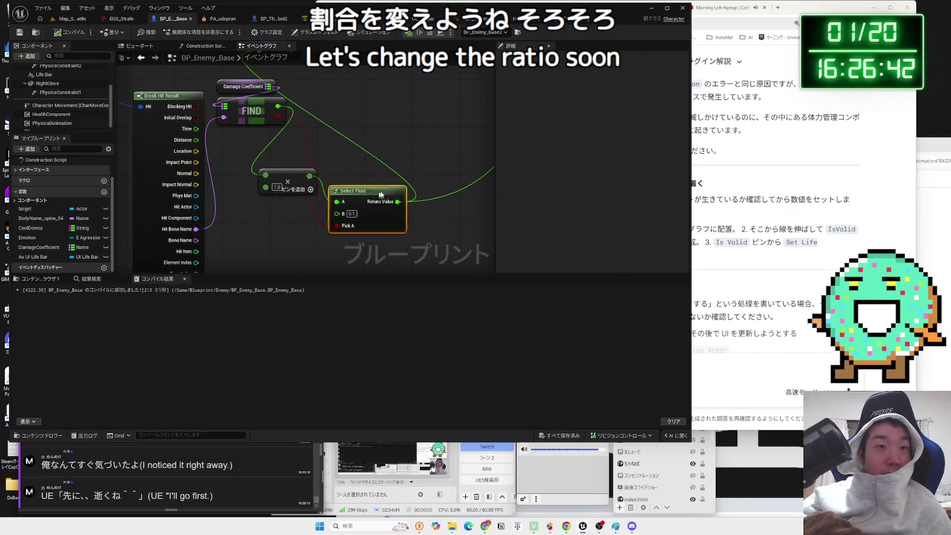
left_click_drag(288, 179, 310, 150)
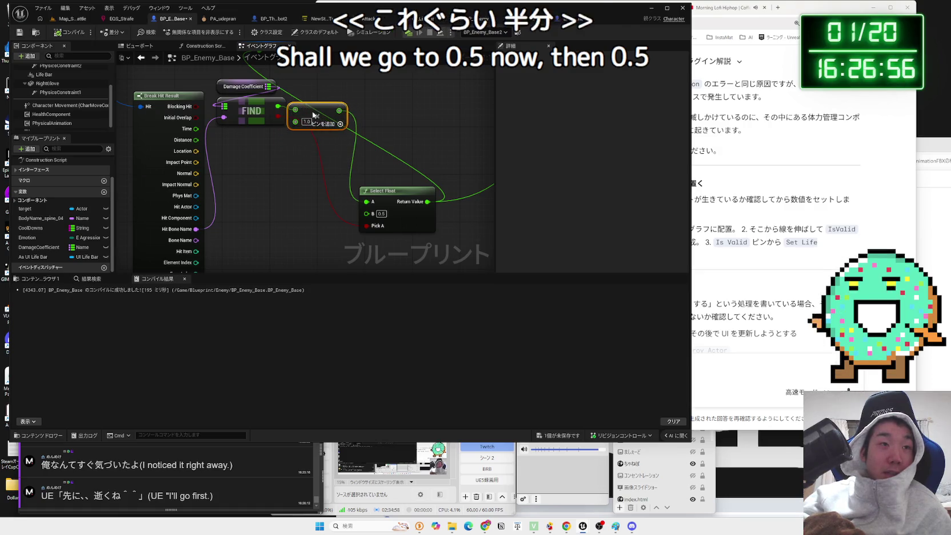
mouse_move(305, 164)
left_mouse_down()
mouse_move(308, 242)
mouse_move(431, 212)
left_mouse_up()
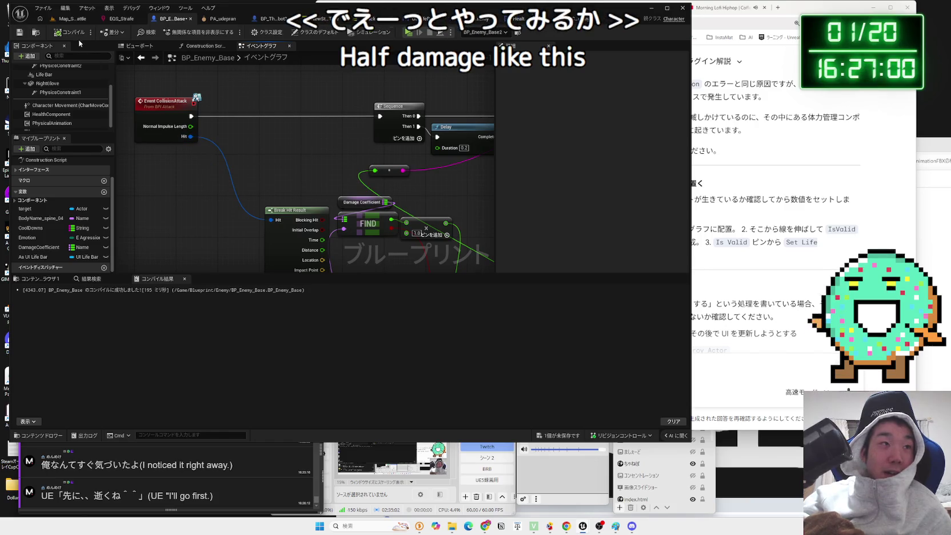
left_click(69, 20)
left_click(188, 33)
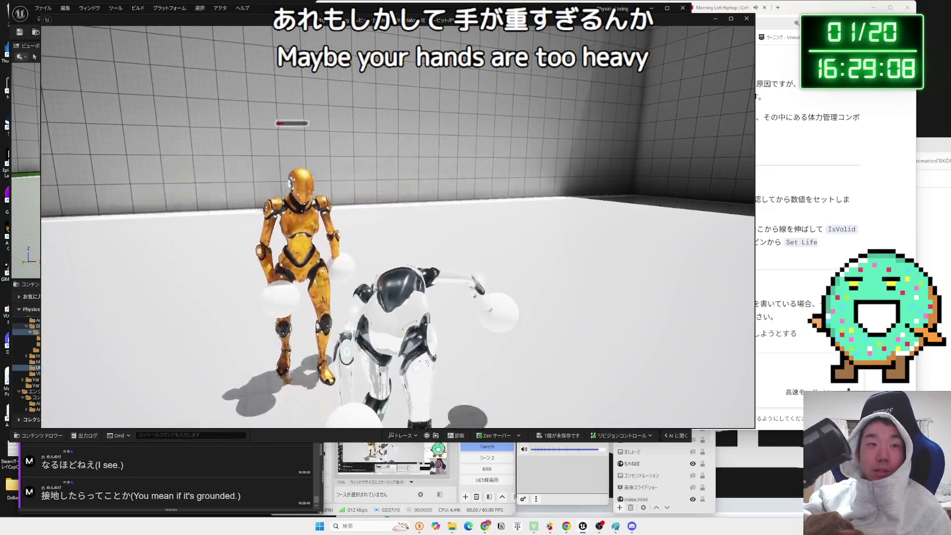
- Stop play, send the repeated HealthComponent error to Gemini, and return to BP_Enemy_Base
key("Escape")
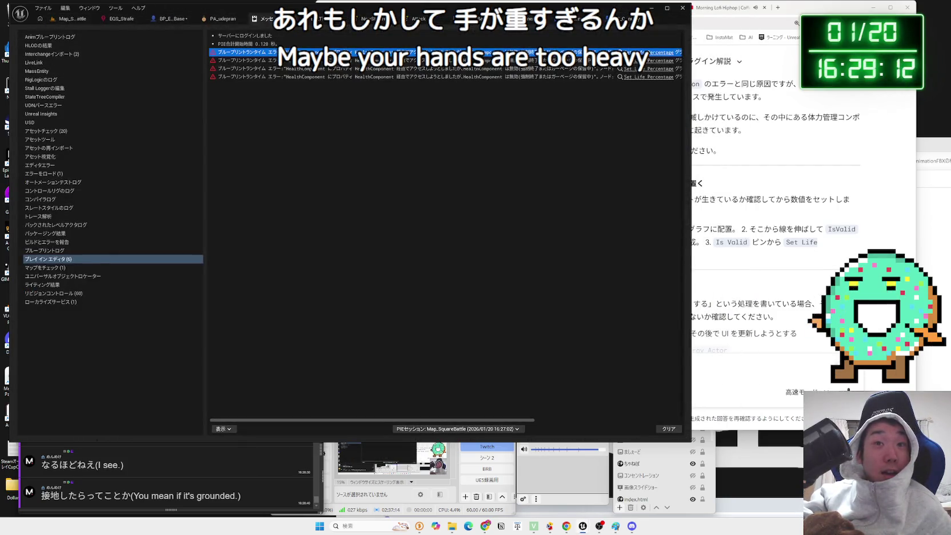
left_click(773, 374)
key("ctrl+v")
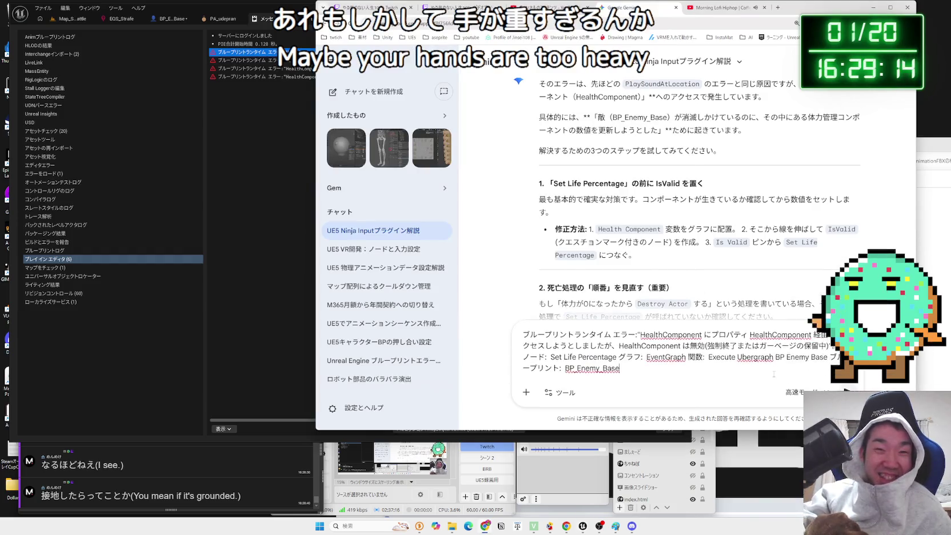
key("Return")
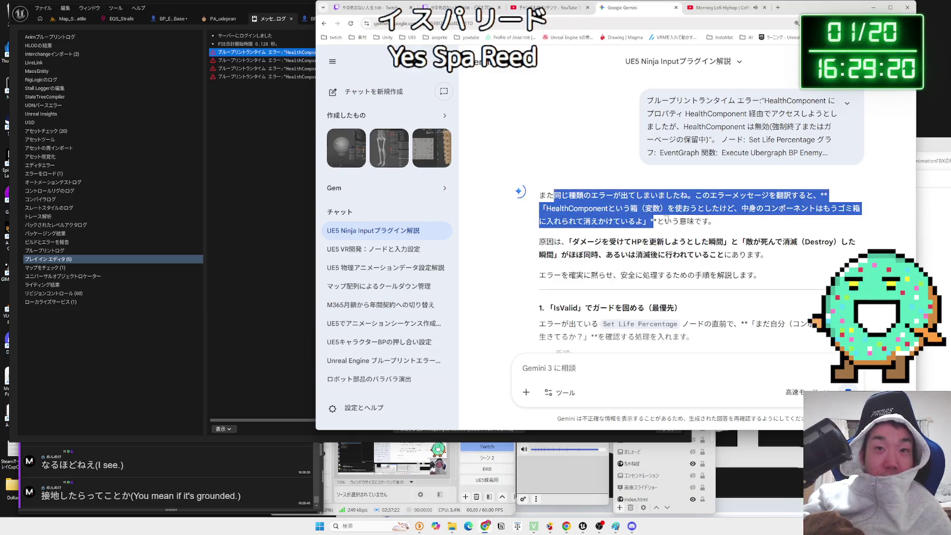
scroll(693, 192, "down", 3)
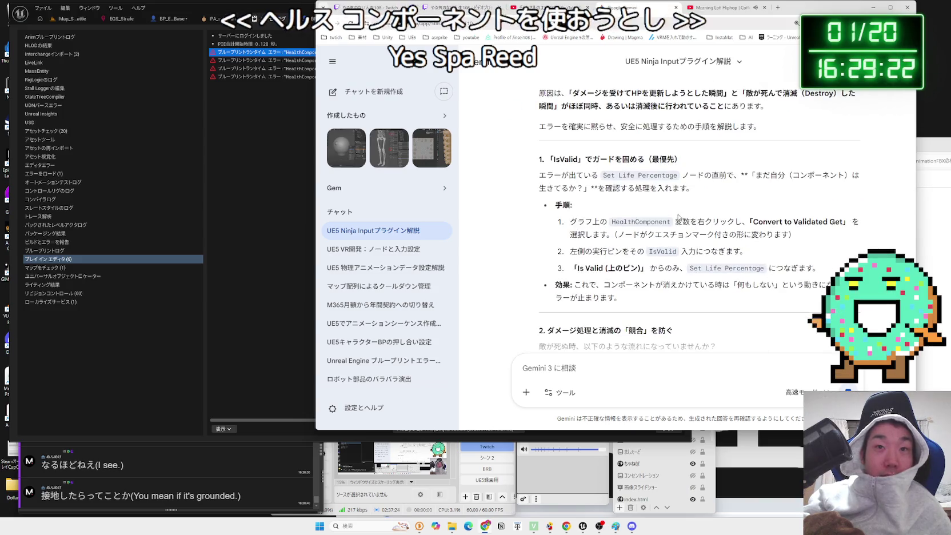
left_click(271, 164)
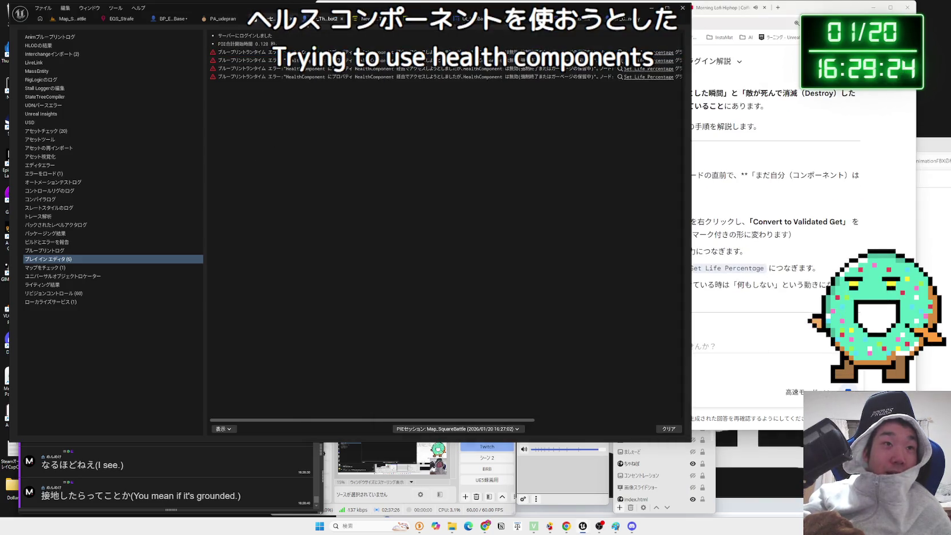
key("alt+Tab")
- Delete a stray getter and reposition the As UI Life Bar and Health Component getters, then return to Map_SquareBattle
scroll(224, 199, "up", 2)
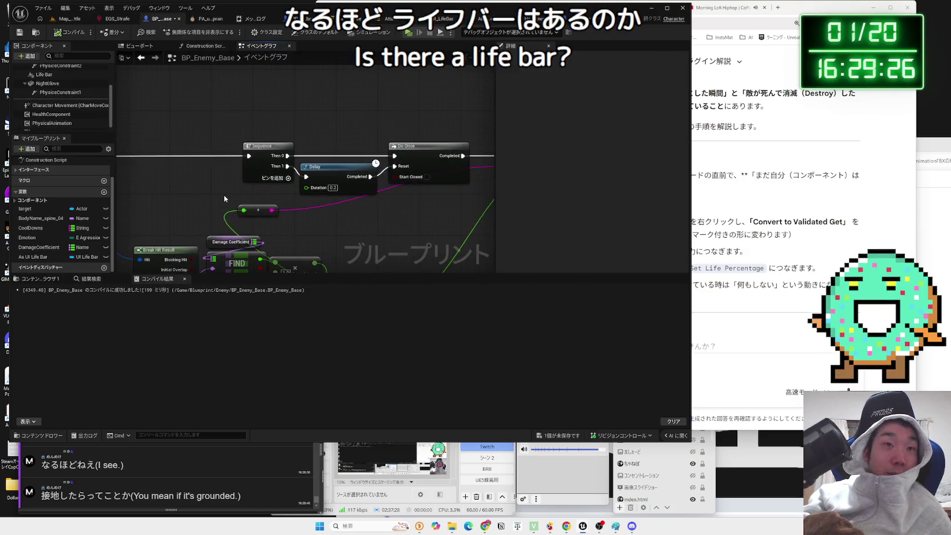
scroll(224, 198, "down", 4)
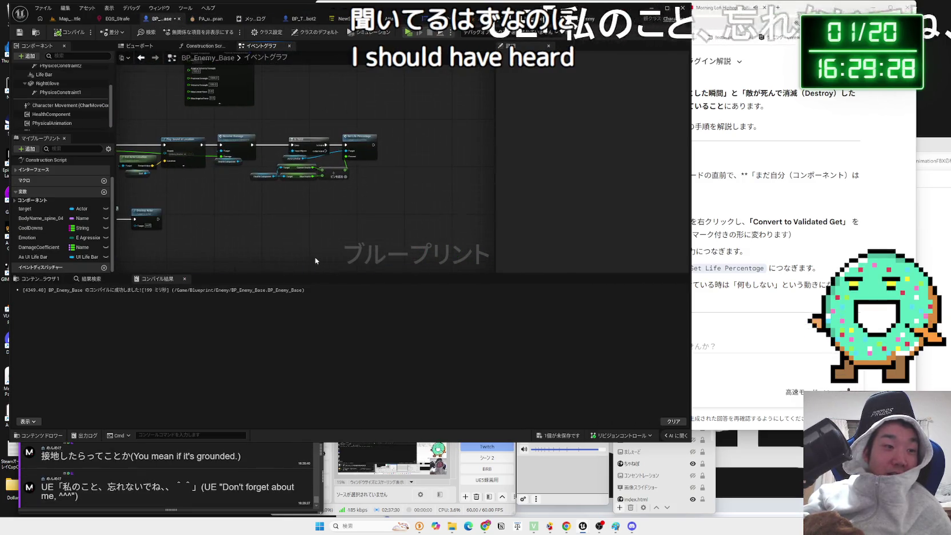
scroll(311, 218, "up", 3)
mouse_move(292, 231)
left_mouse_down()
mouse_move(246, 182)
mouse_move(397, 171)
left_mouse_up()
key("Delete")
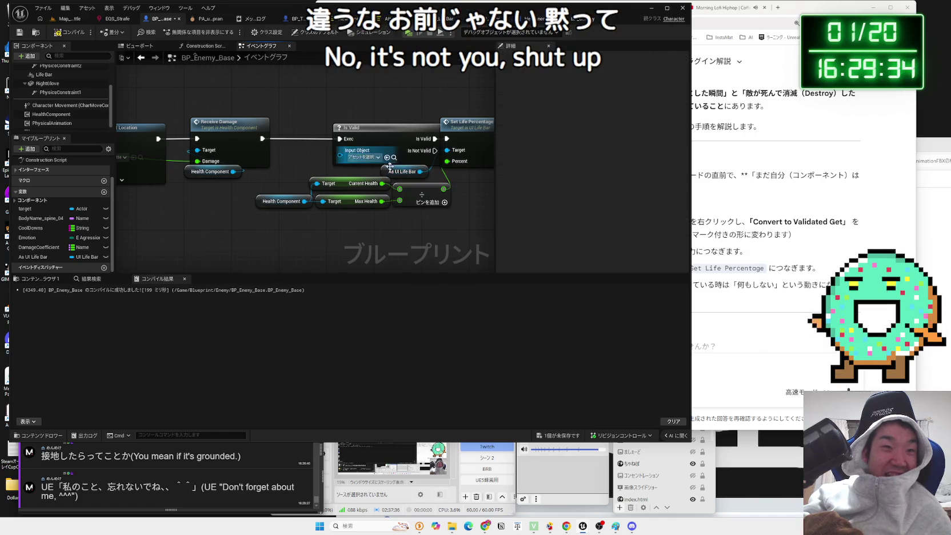
left_click_drag(394, 172, 361, 174)
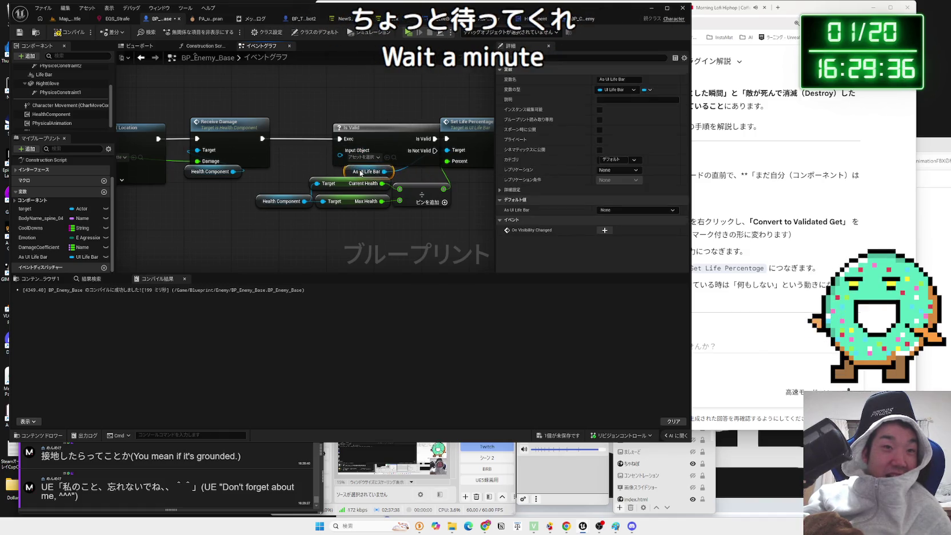
left_click_drag(289, 205, 283, 206)
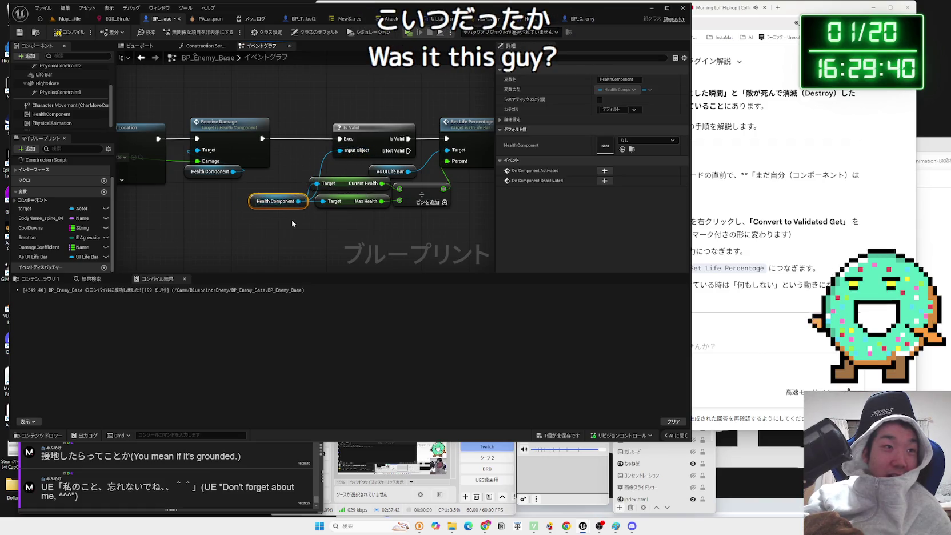
left_click(292, 223)
left_click_drag(284, 139, 301, 137)
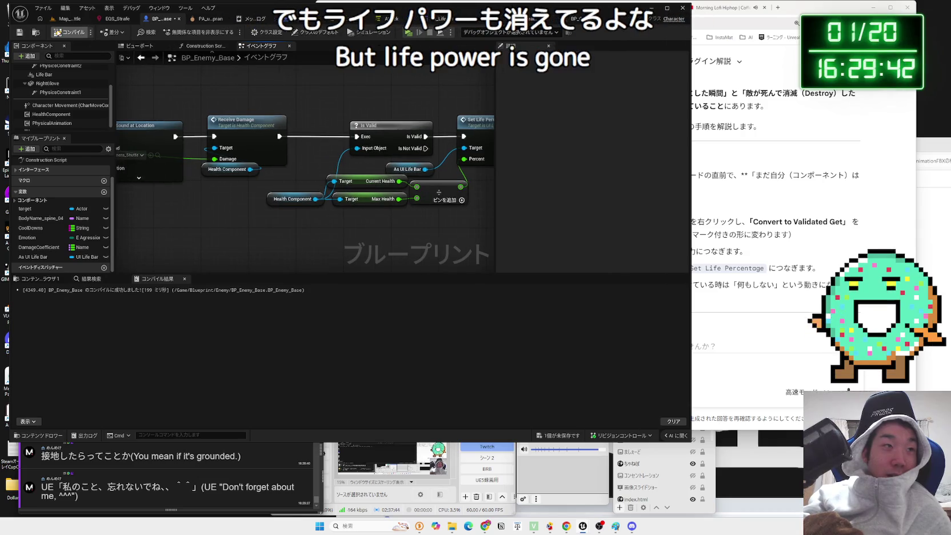
left_click(64, 21)
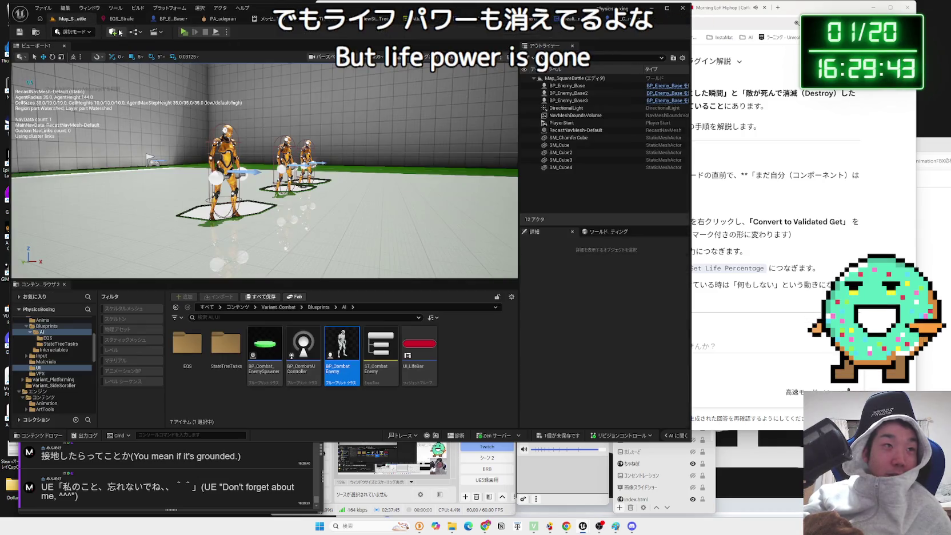
- Playtest against the three robots, stop, and bring up Save Content for BP_Enemy_Base
left_click(184, 31)
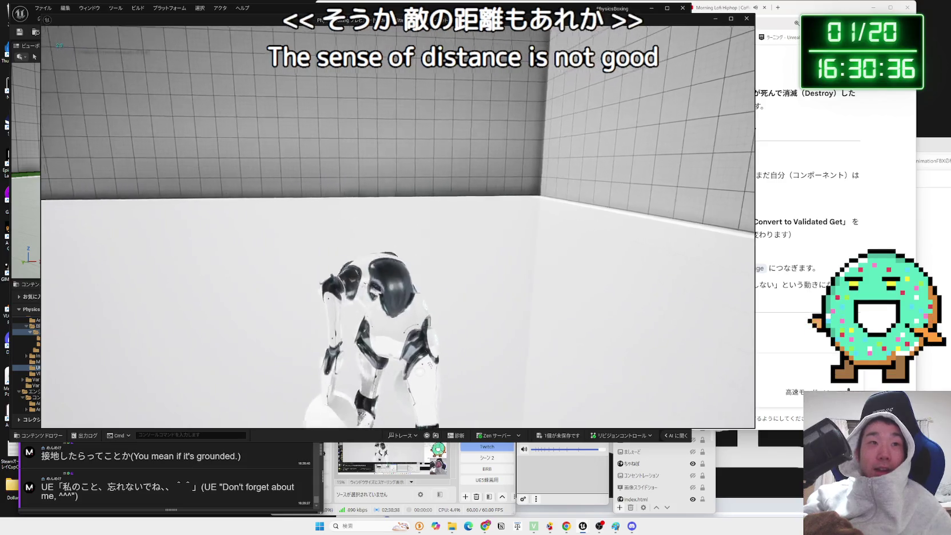
key("Escape")
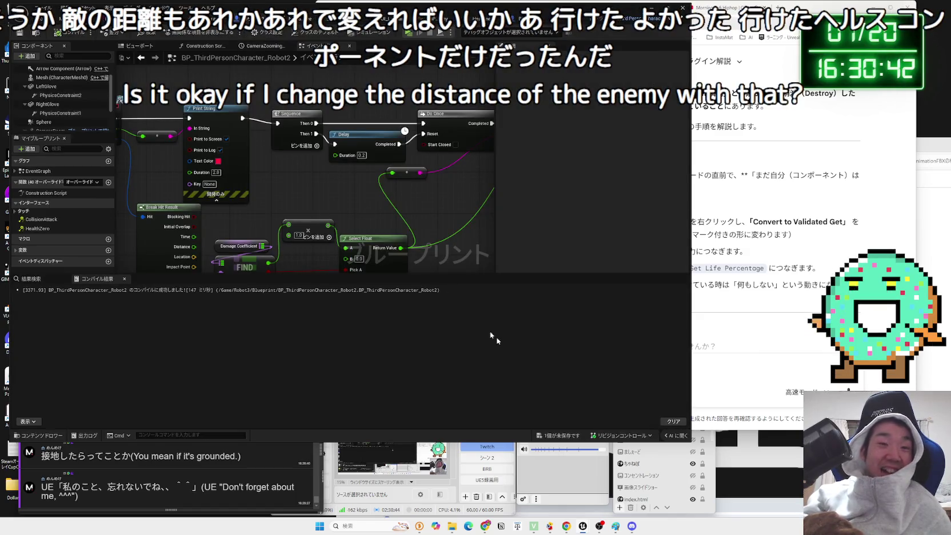
key("ctrl+shift+s")
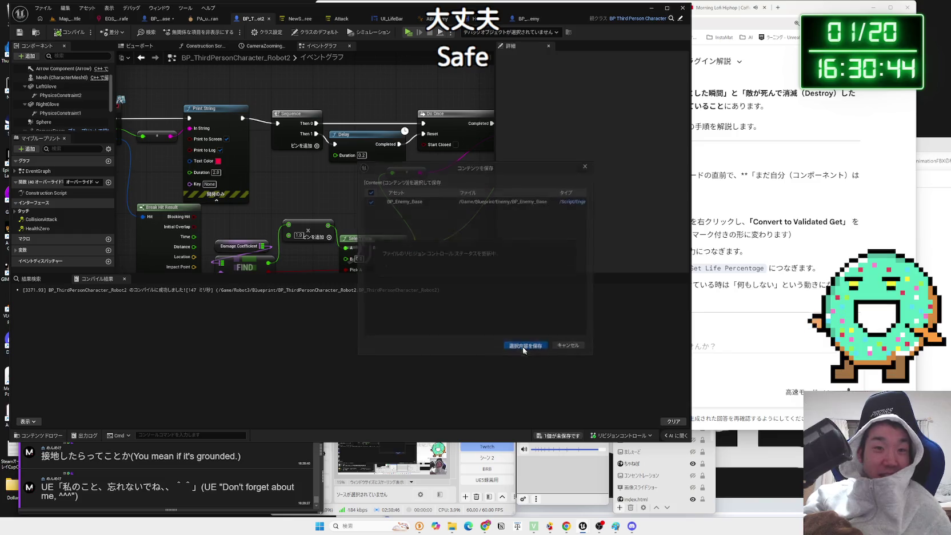
- Save the BP_Enemy_Base blueprint
left_click(156, 22)
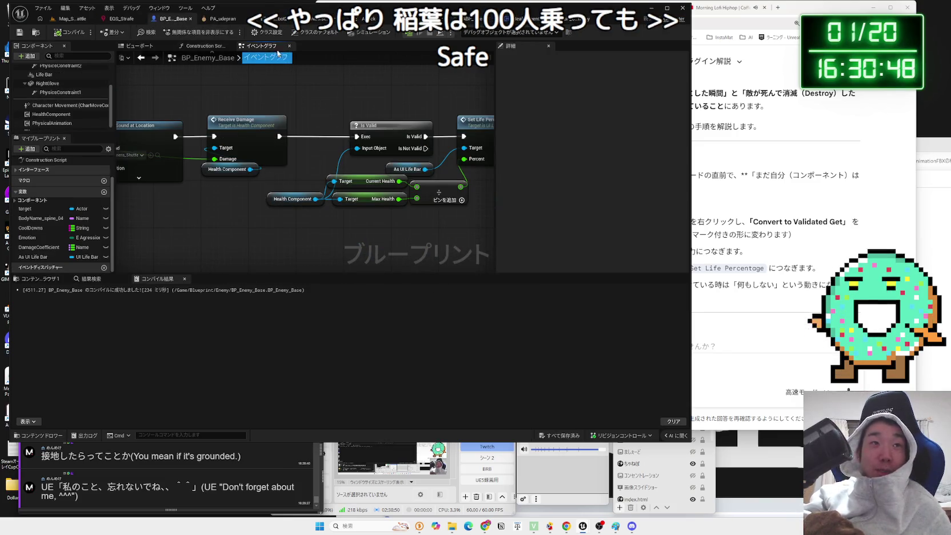
scroll(247, 183, "down", 5)
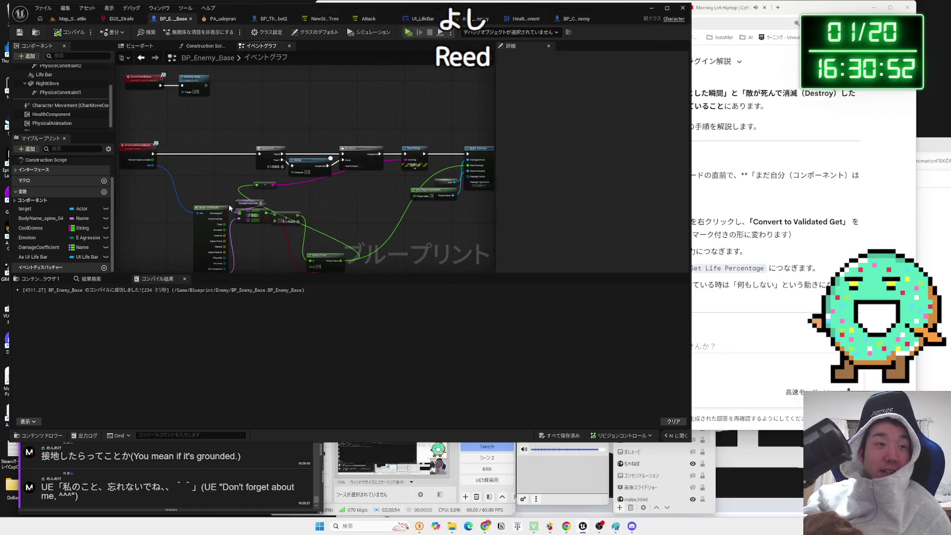
left_click_drag(186, 112, 214, 82)
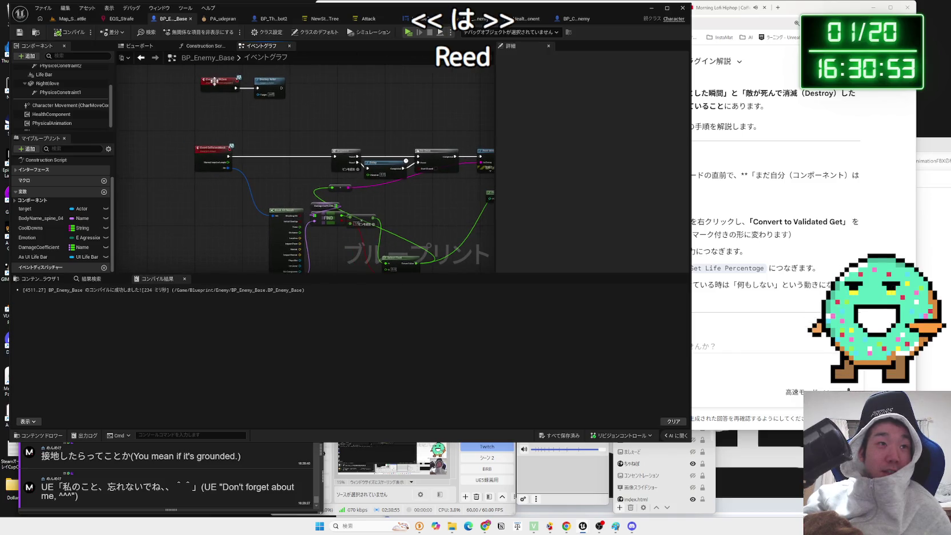
- Set the HealthComponent's Max Health to 10000, then pull a wire from Normal Impulse Length
left_click(48, 107)
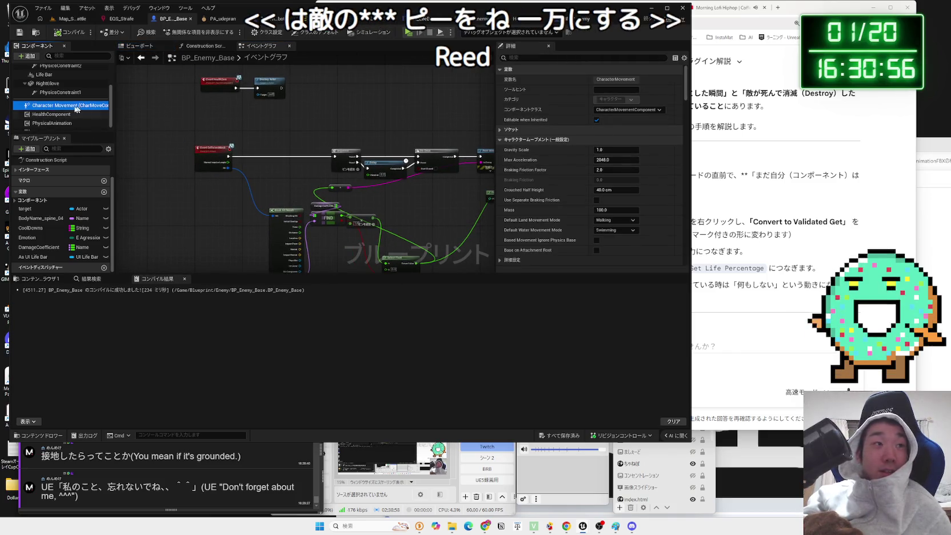
left_click(52, 115)
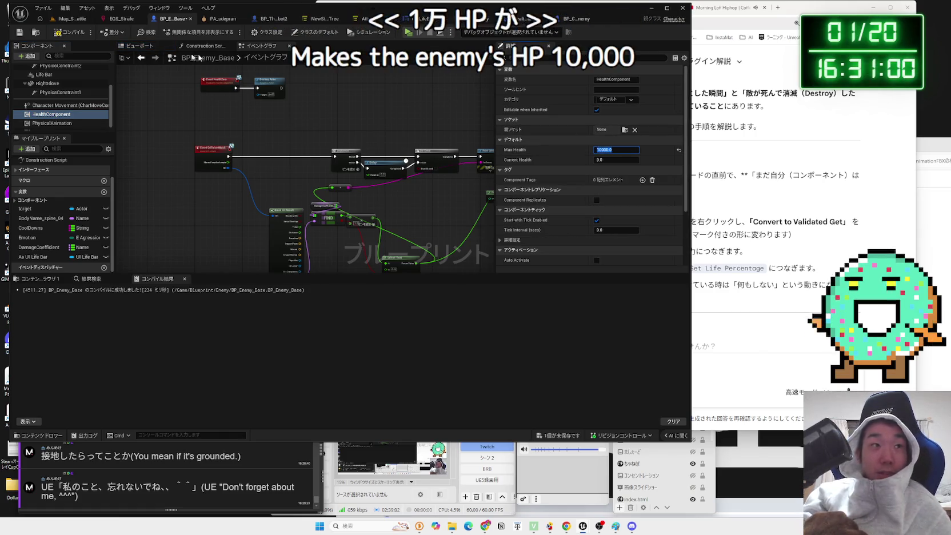
scroll(215, 162, "up", 2)
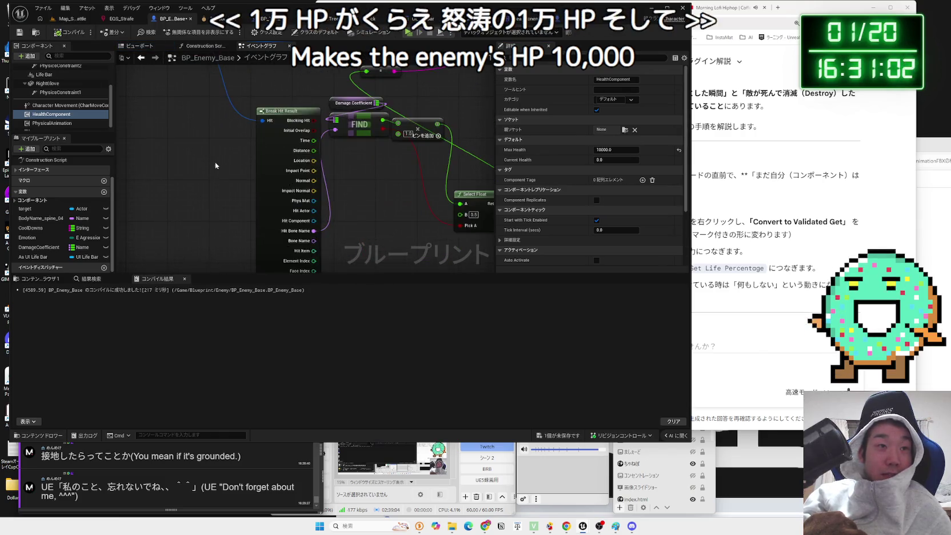
left_click_drag(218, 193, 249, 266)
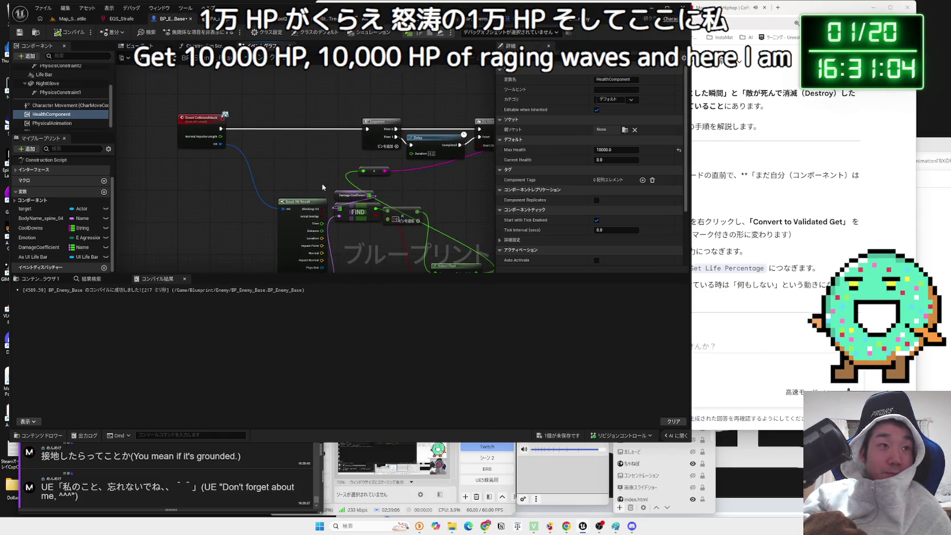
left_click_drag(222, 139, 279, 157)
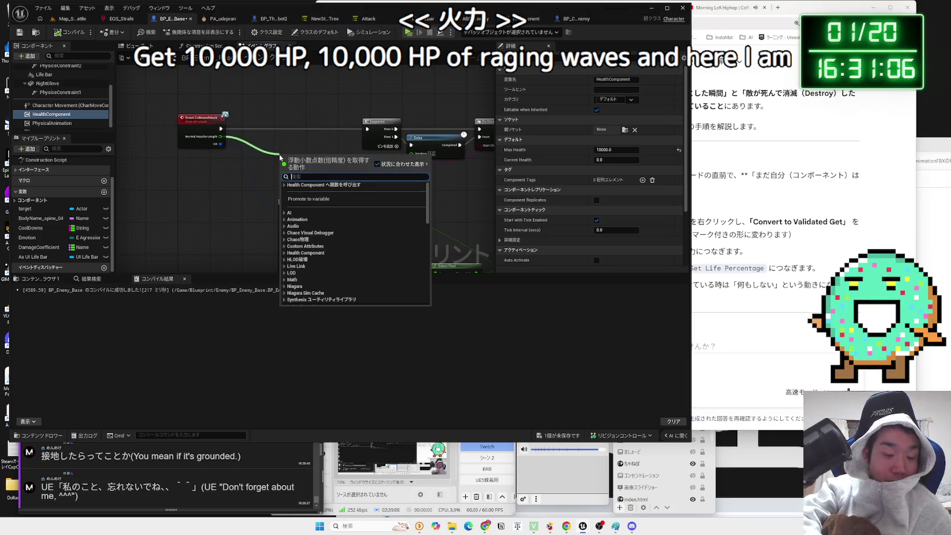
- Add a Multiply node on Normal Impulse Length and remove the upper multiply's extra input
type("mult")
left_click(309, 227)
scroll(303, 194, "up", 2)
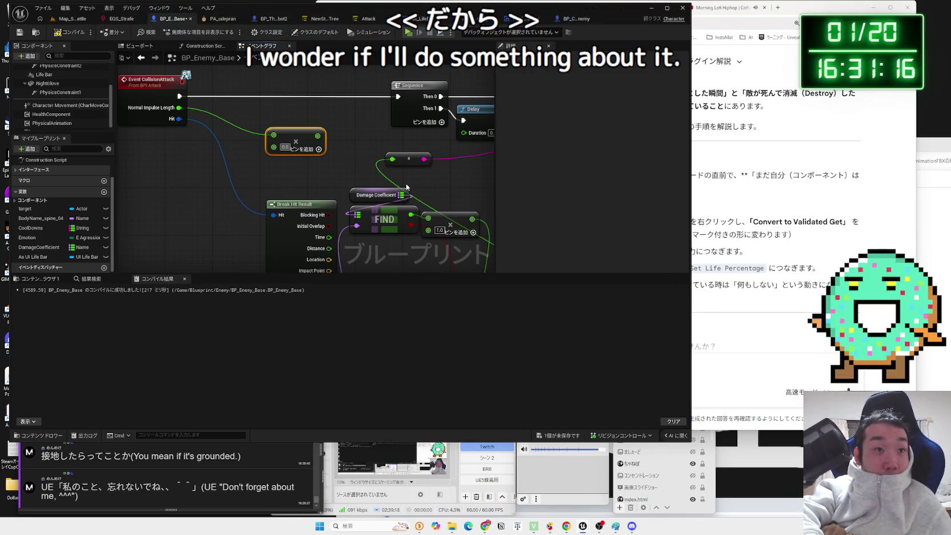
mouse_move(374, 138)
left_mouse_down()
mouse_move(319, 98)
mouse_move(251, 133)
left_mouse_up()
mouse_move(180, 92)
left_mouse_down()
mouse_move(305, 242)
mouse_move(310, 210)
mouse_move(273, 206)
left_mouse_up()
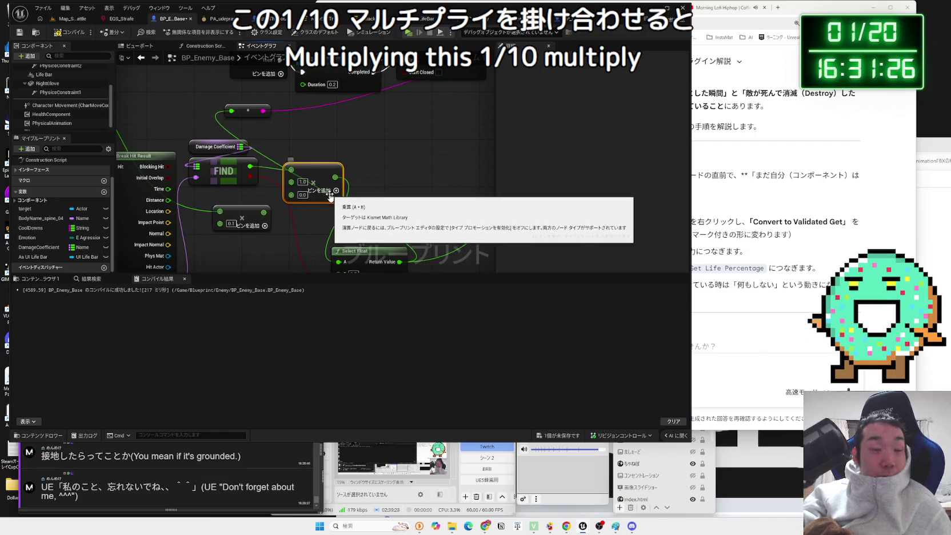
right_click(310, 197)
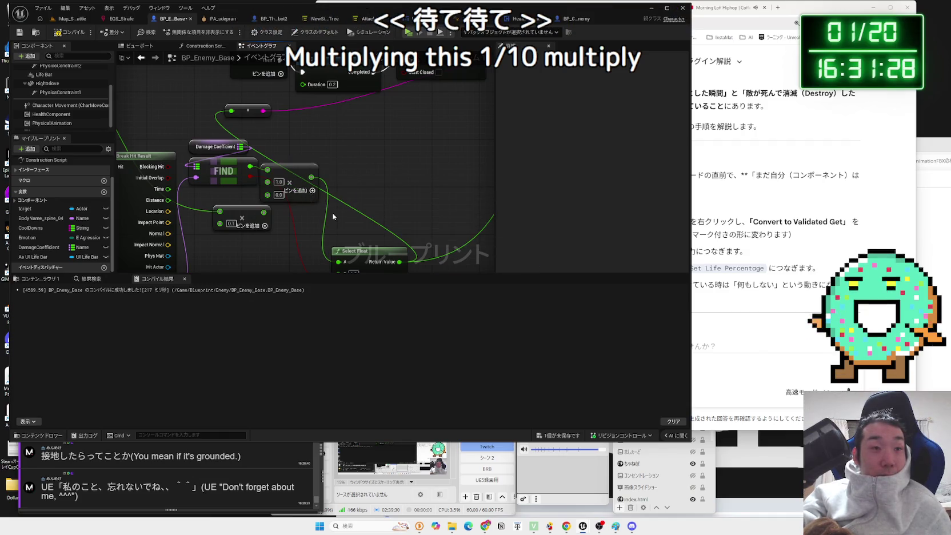
left_click(332, 212)
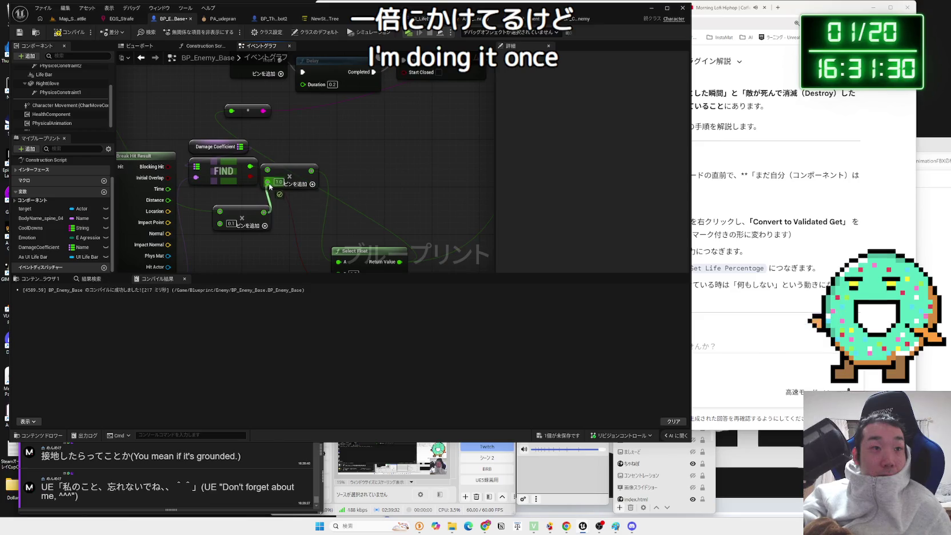
- Feed Select Float's B from a new 0.5 Multiply node, then return to Map_SquareBattle
scroll(294, 202, "down", 2)
mouse_move(294, 202)
left_mouse_down()
mouse_move(271, 241)
mouse_move(276, 215)
mouse_move(325, 171)
mouse_move(320, 151)
left_mouse_up()
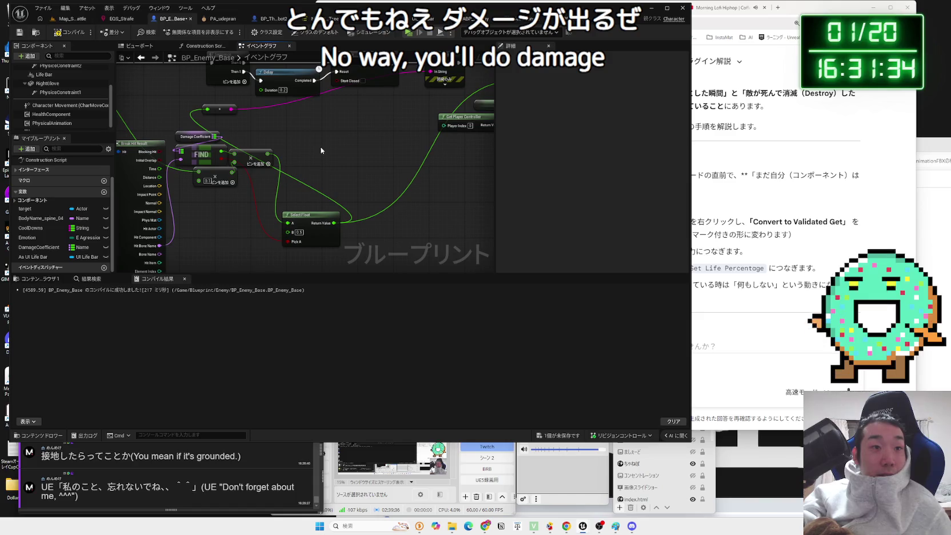
scroll(321, 150, "up", 2)
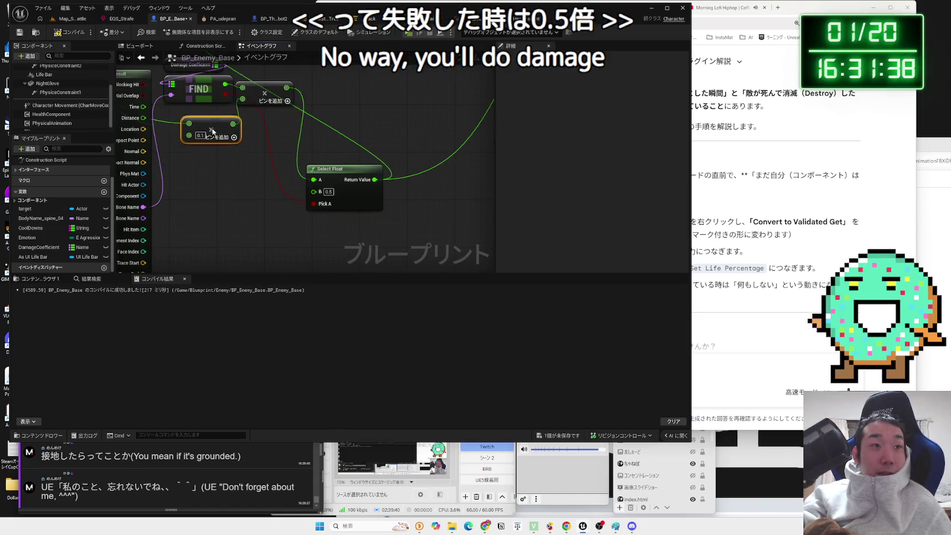
left_click_drag(219, 116, 253, 150)
left_click(253, 151)
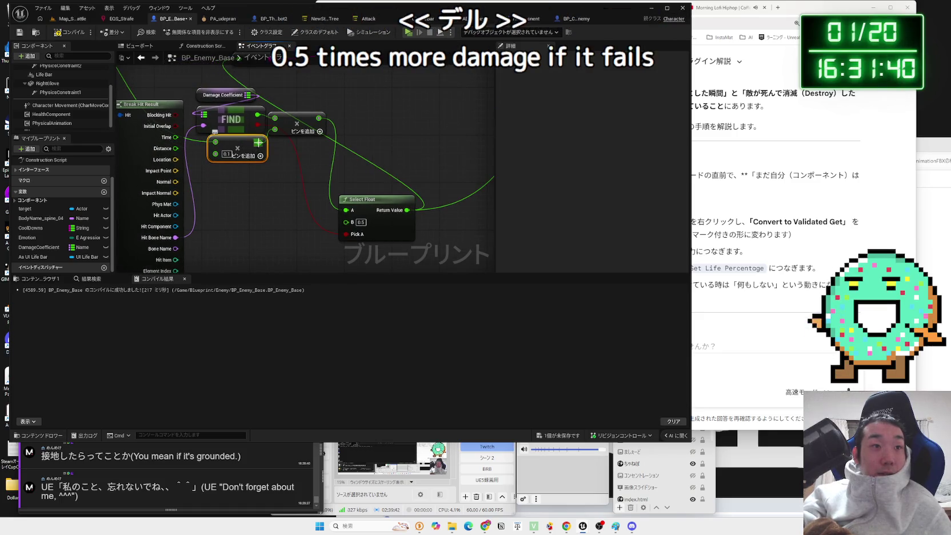
left_click_drag(287, 237, 287, 237)
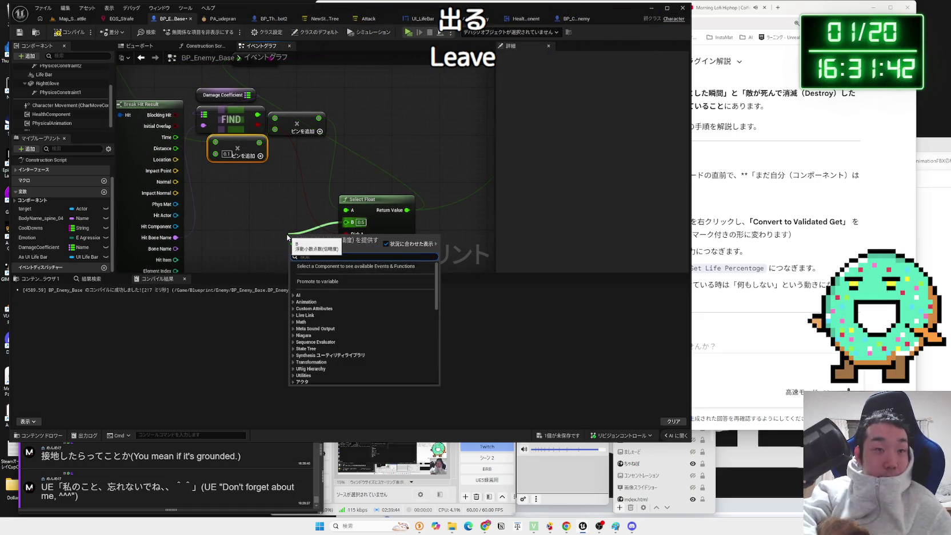
type("multi")
left_click(318, 280)
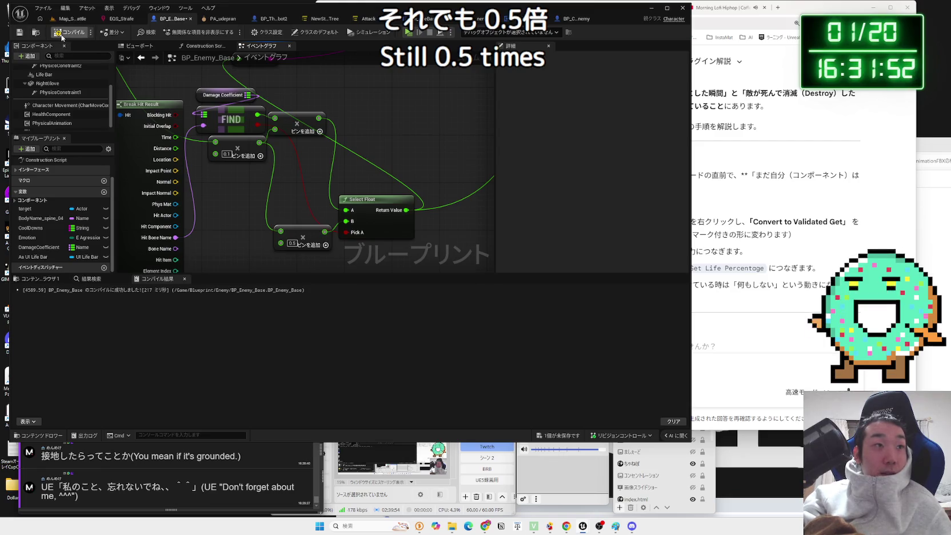
left_click_drag(275, 157, 275, 207)
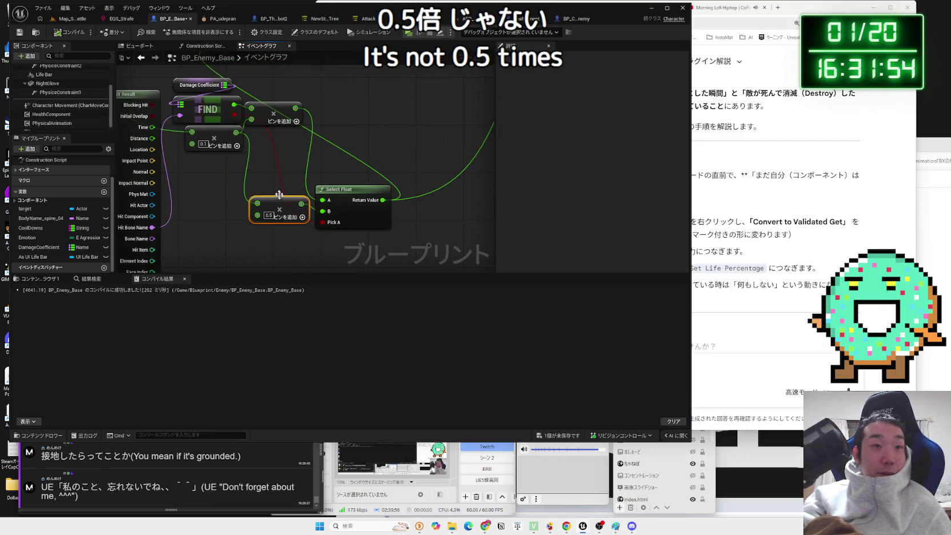
left_click_drag(264, 149, 323, 193)
left_click(54, 23)
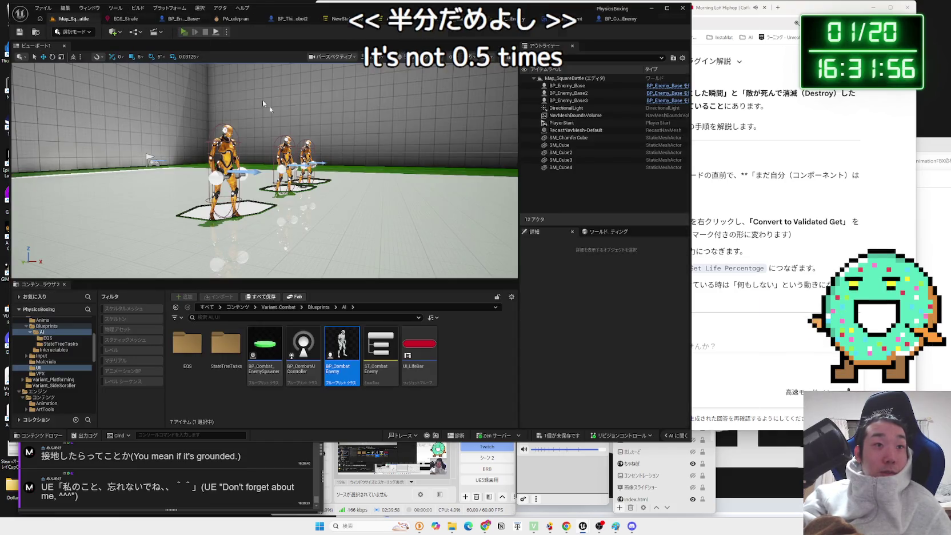
- Playtest the reduced glove damage with Alt+P, stop, and reopen BP_Enemy_Base's event graph
key("alt+p")
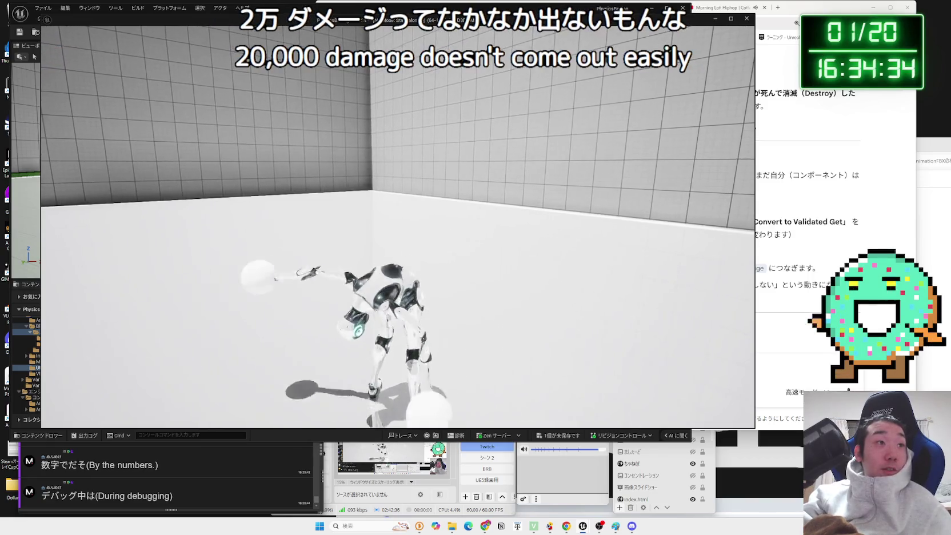
key("Escape")
left_click(181, 19)
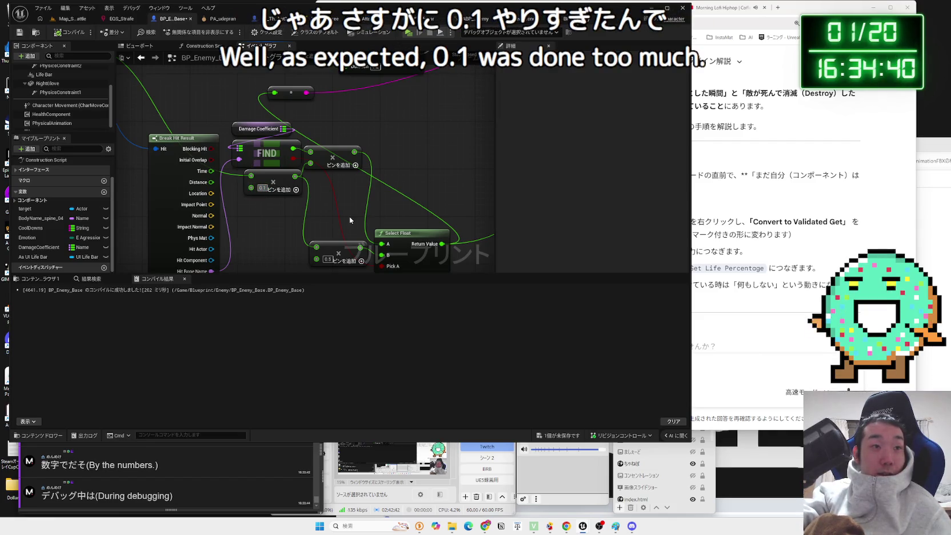
type("0.5")
- Confirm the 0.5 damage multiplier, return to Map_SquareBattle and start a play test
key("Return")
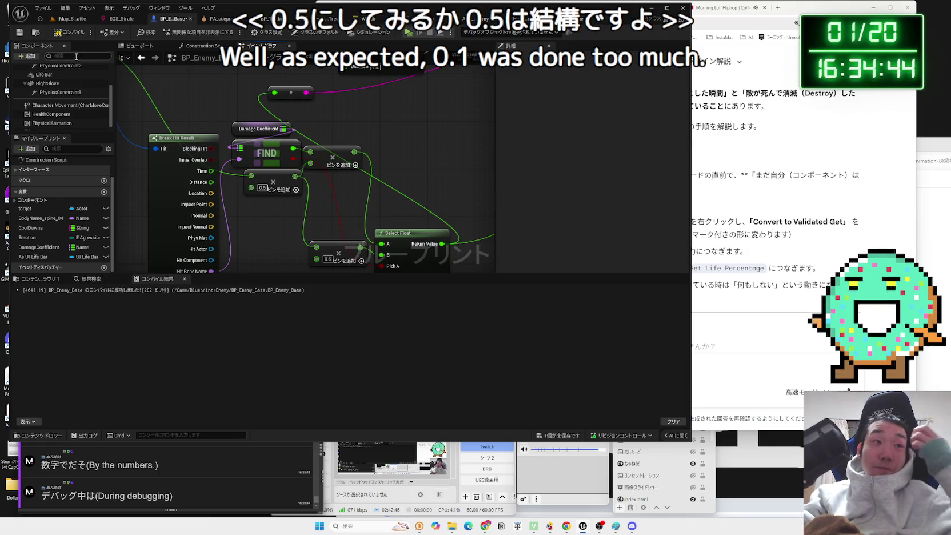
left_click(71, 22)
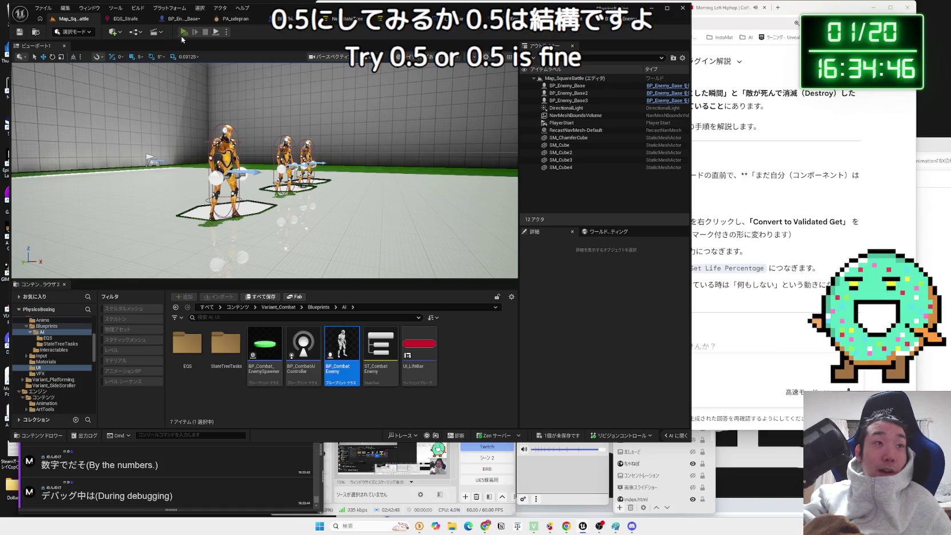
left_click(184, 32)
- Box the enemy robots under the 0.5 multiplier, stop, then relaunch play with Alt+P
key("w")
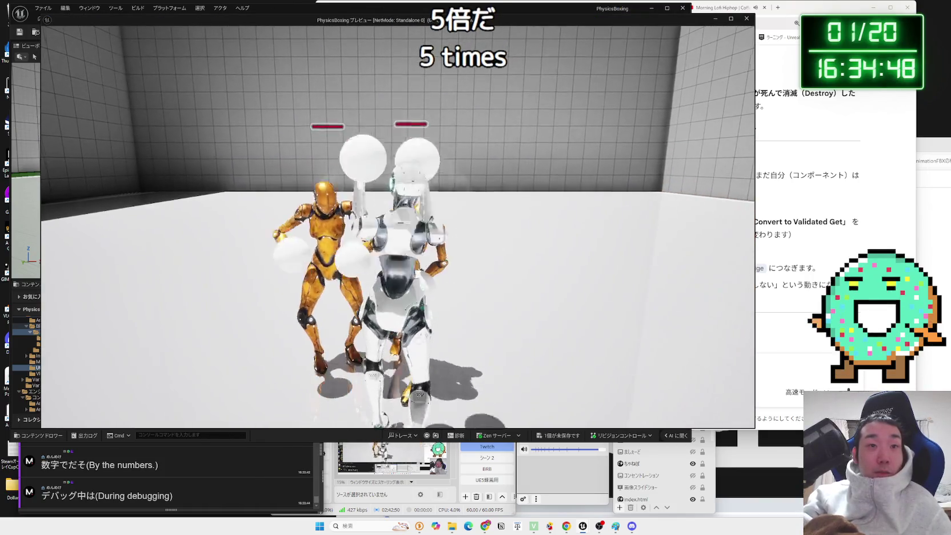
key("w")
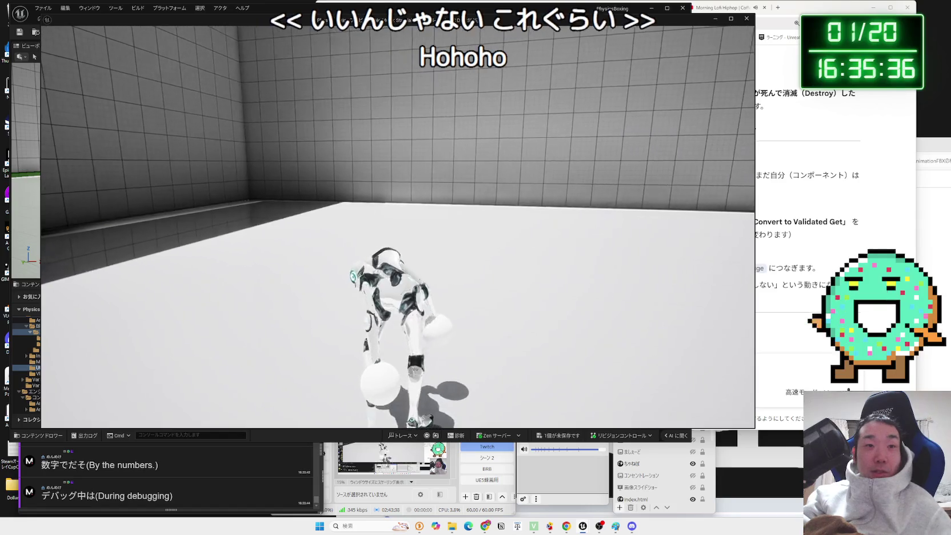
key("Escape")
key("alt+p")
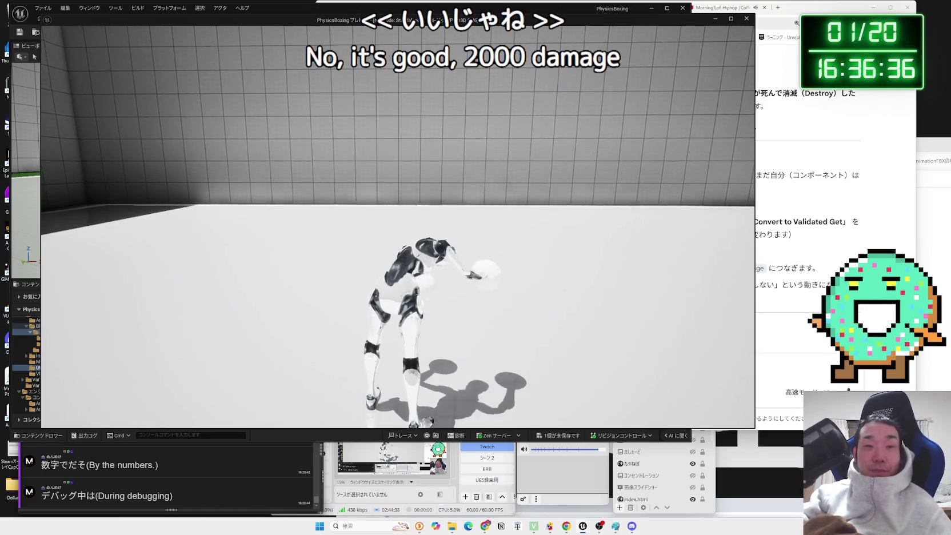
- Stop the play session and save all unsaved changes
key("Escape")
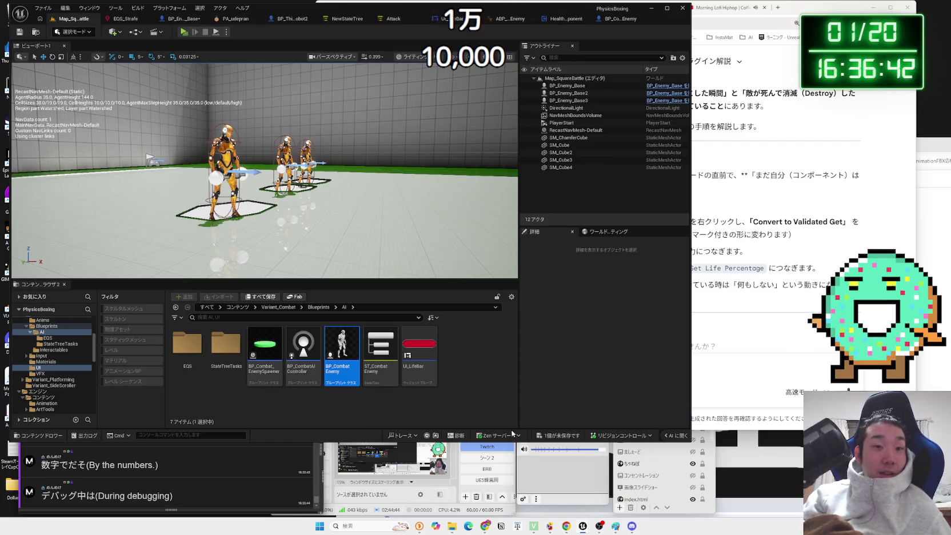
left_click(566, 437)
left_click(525, 342)
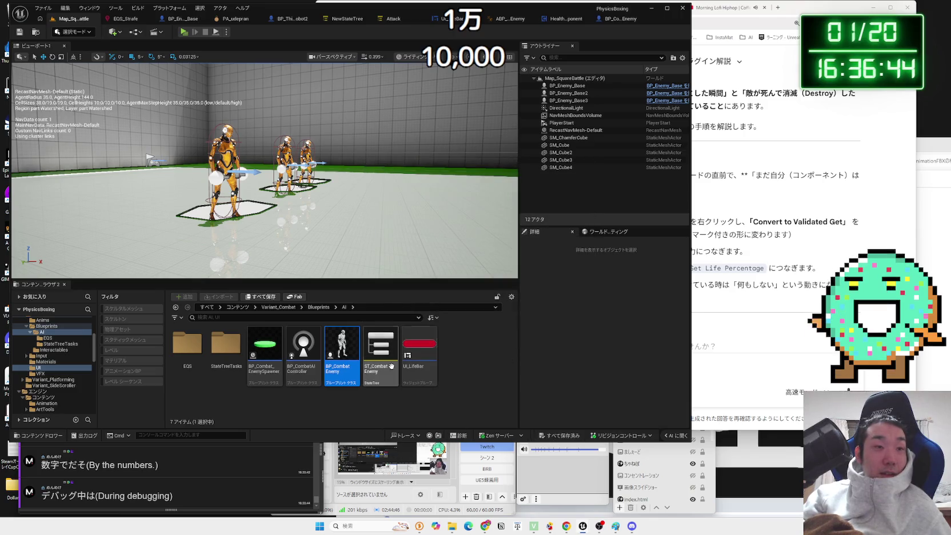
- Enlarge BP_Enemy_Base3 to 1.875 scale, lift it above the floor, and play-test
left_click(575, 115)
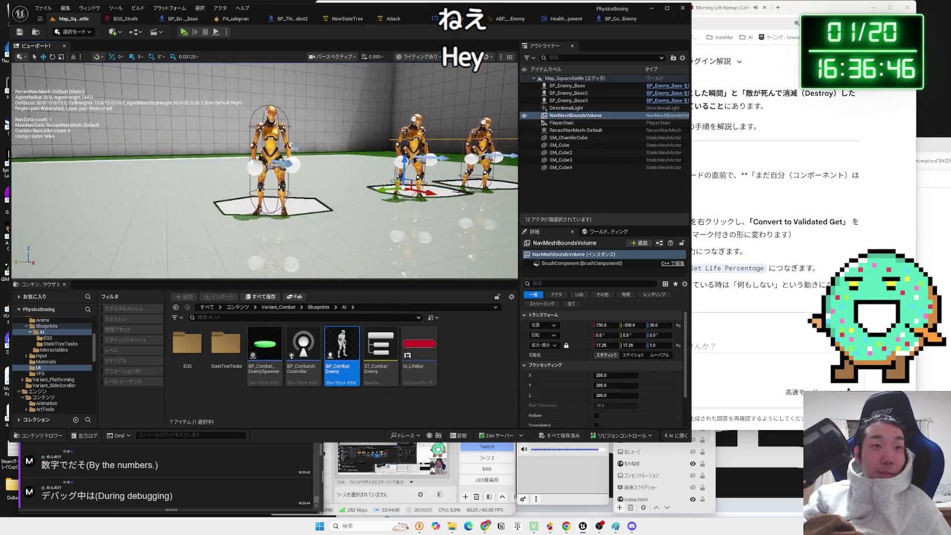
left_click(568, 101)
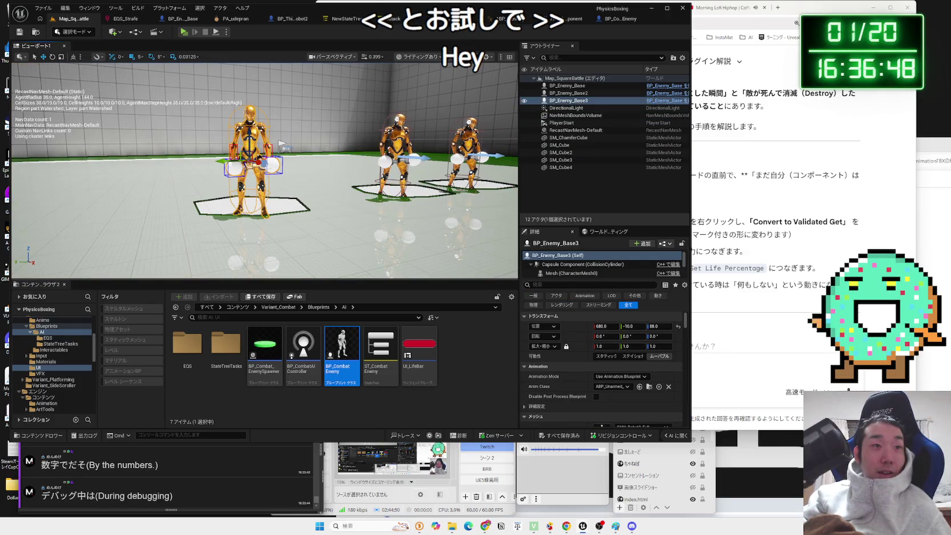
left_click_drag(253, 139, 249, 162)
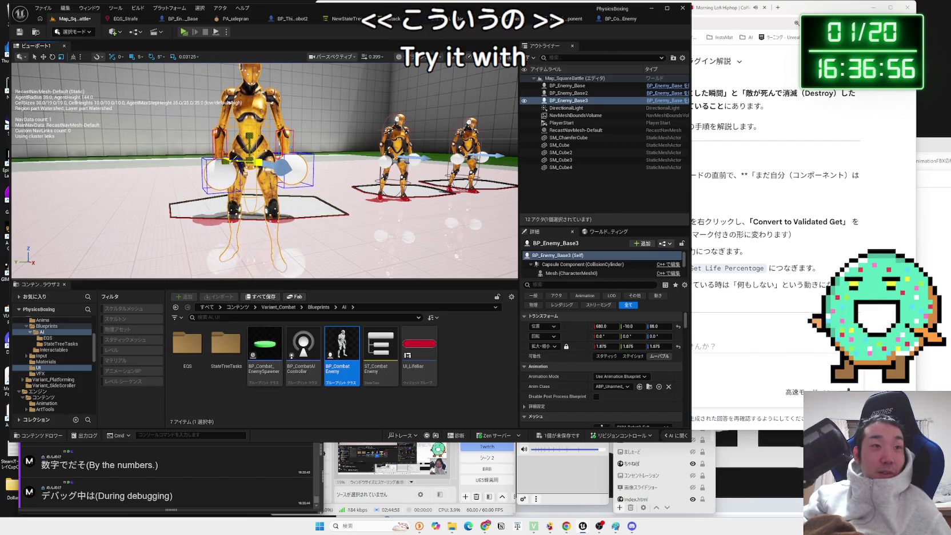
key("w")
left_click_drag(249, 133, 248, 65)
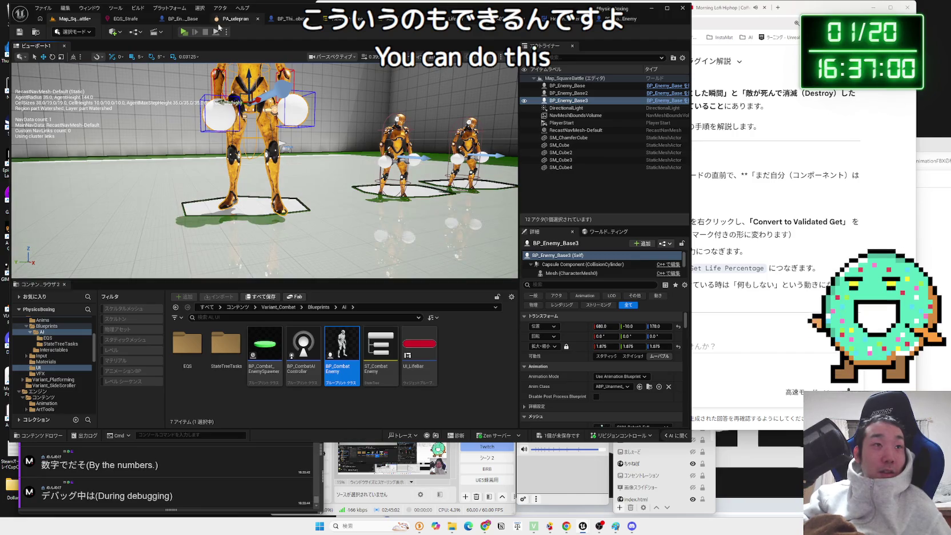
left_click(184, 32)
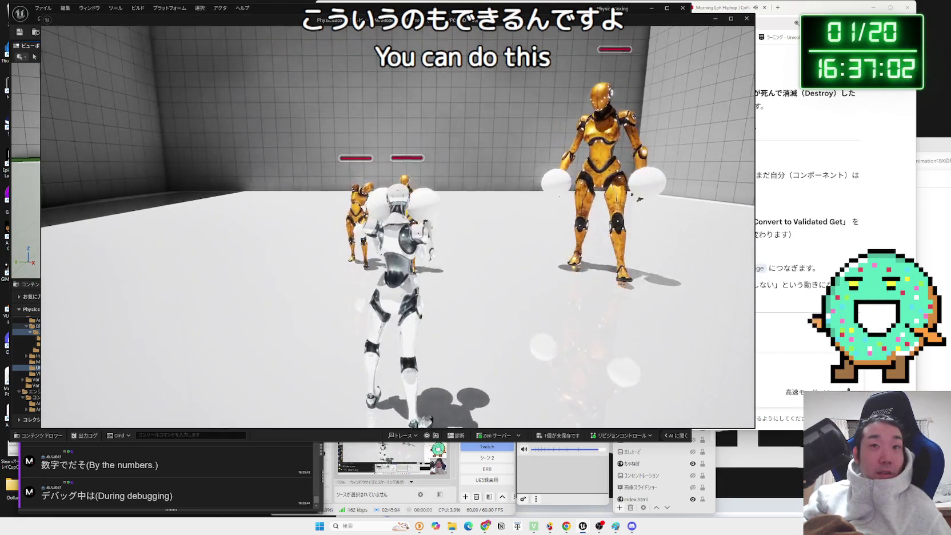
- Fight the giant 1.875-scale robot in the play session, then stop it
key("w")
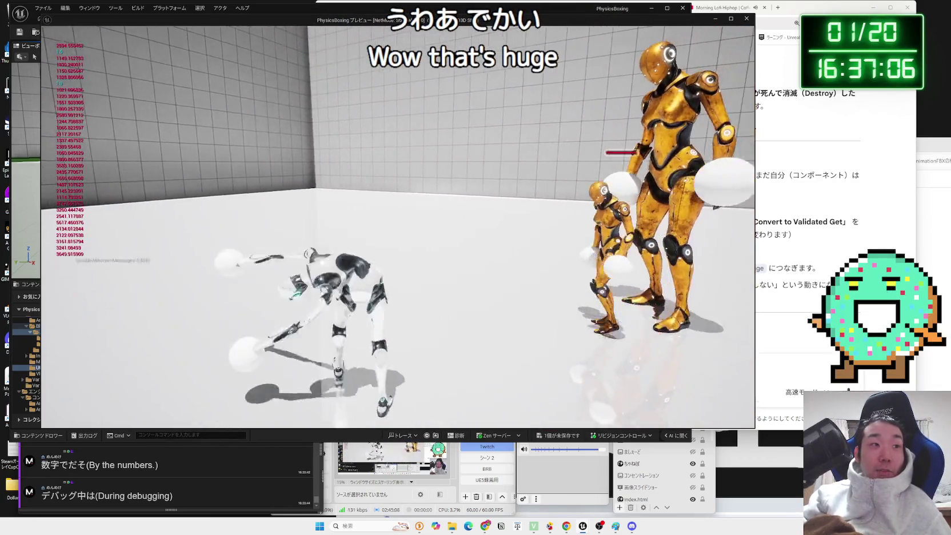
key("w")
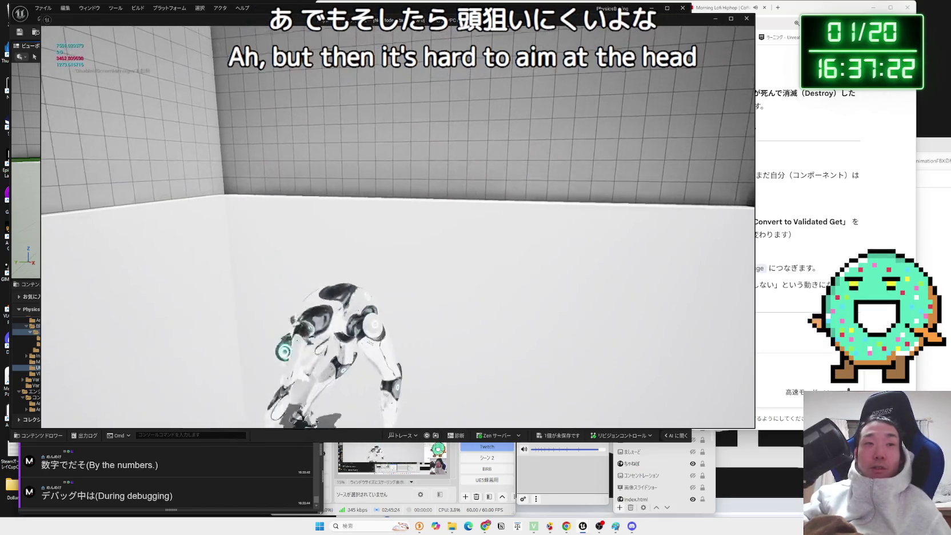
key("Escape")
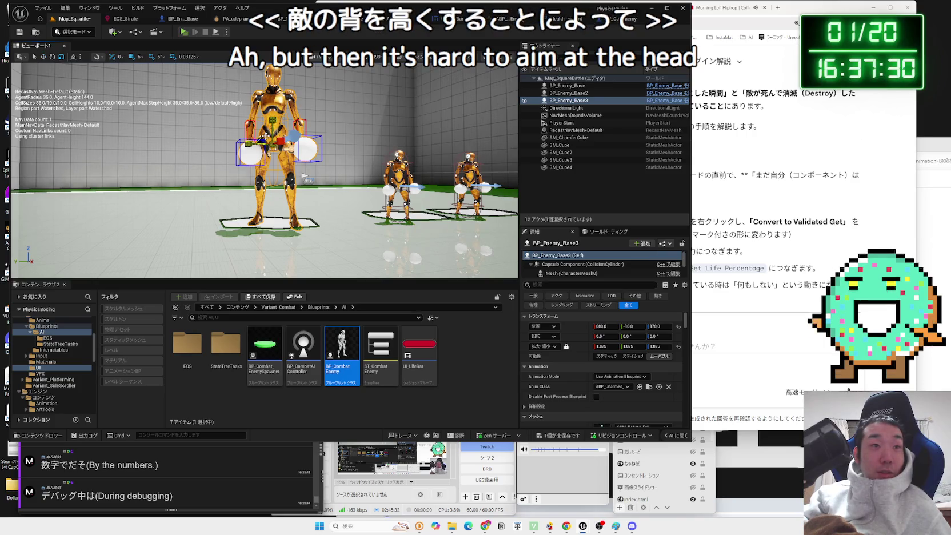
- Shrink BP_Enemy_Base3 to 1.125 scale, drop it to Z 113.0 on its platform, and play-test
scroll(293, 136, "up", 3)
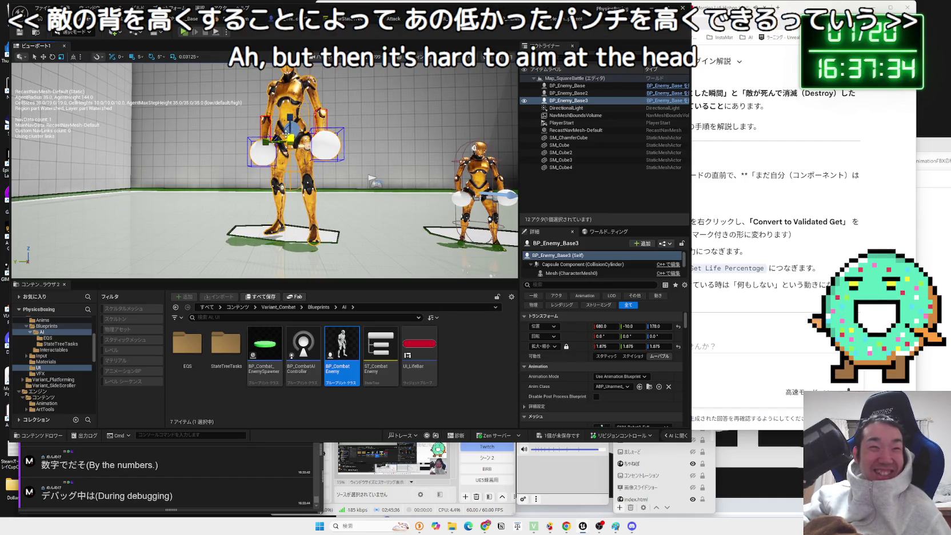
scroll(284, 133, "up", 4)
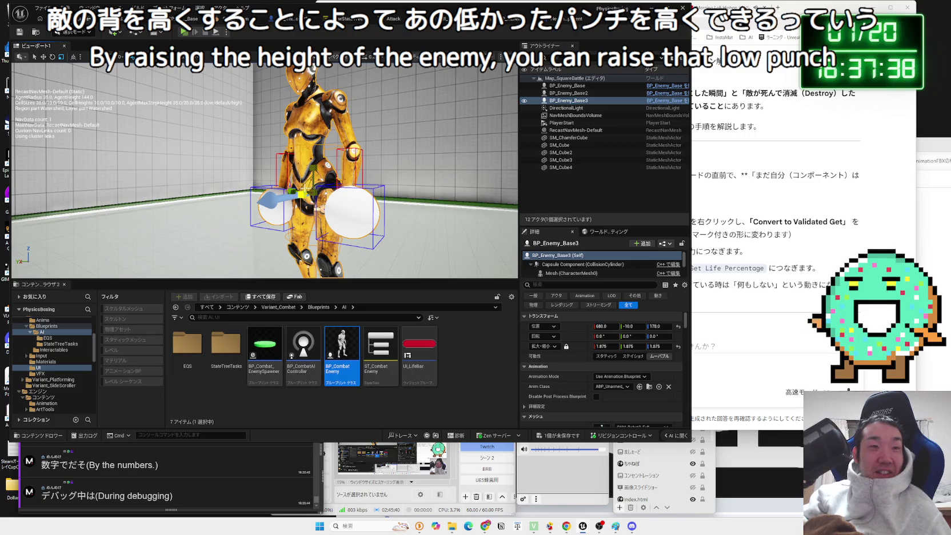
scroll(305, 187, "up", 5)
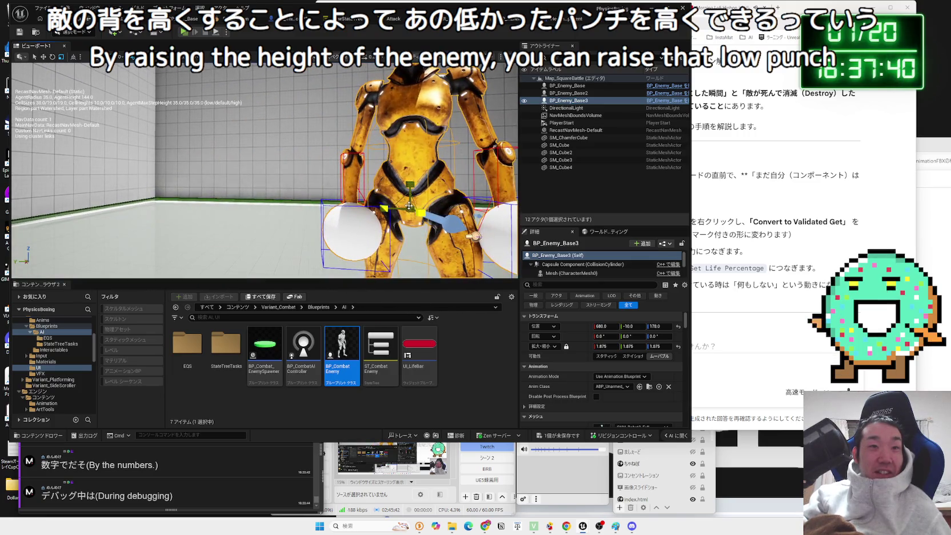
key("ctrl+z")
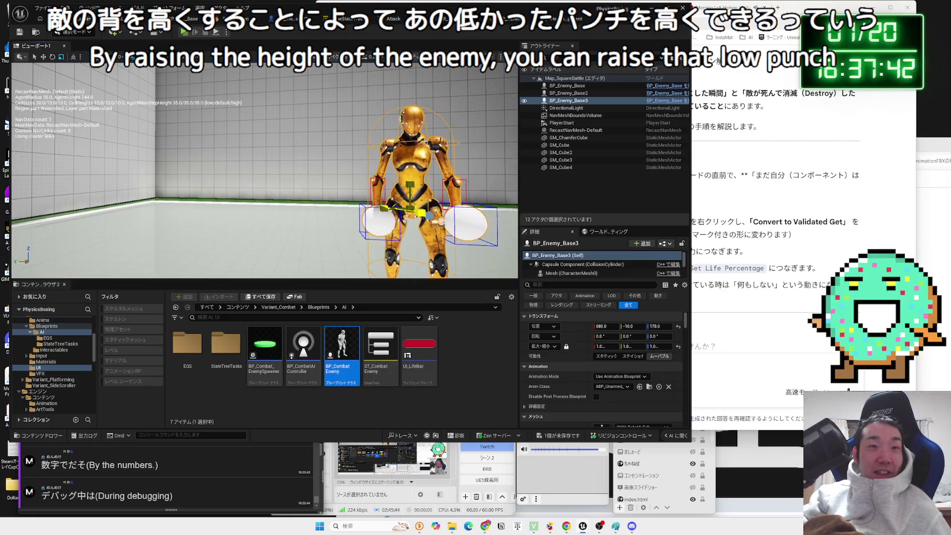
key("f")
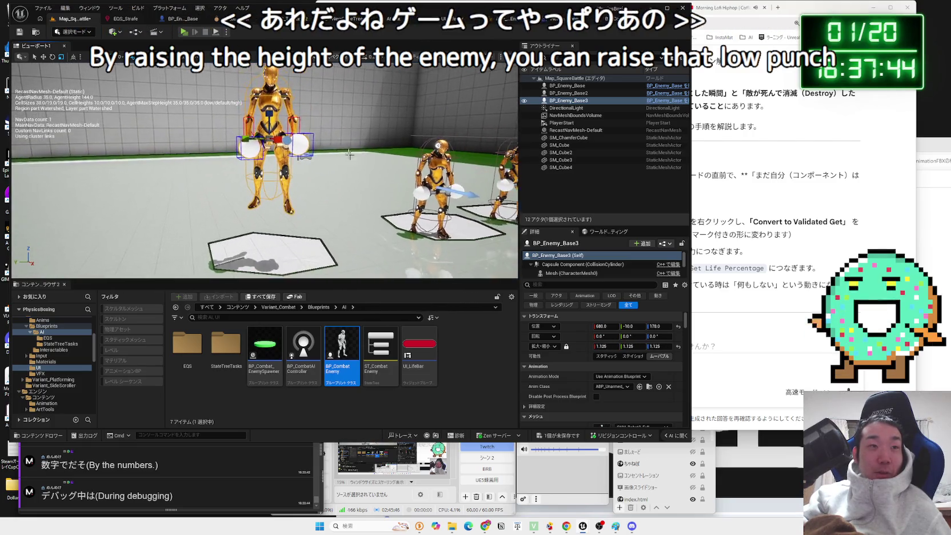
key("End")
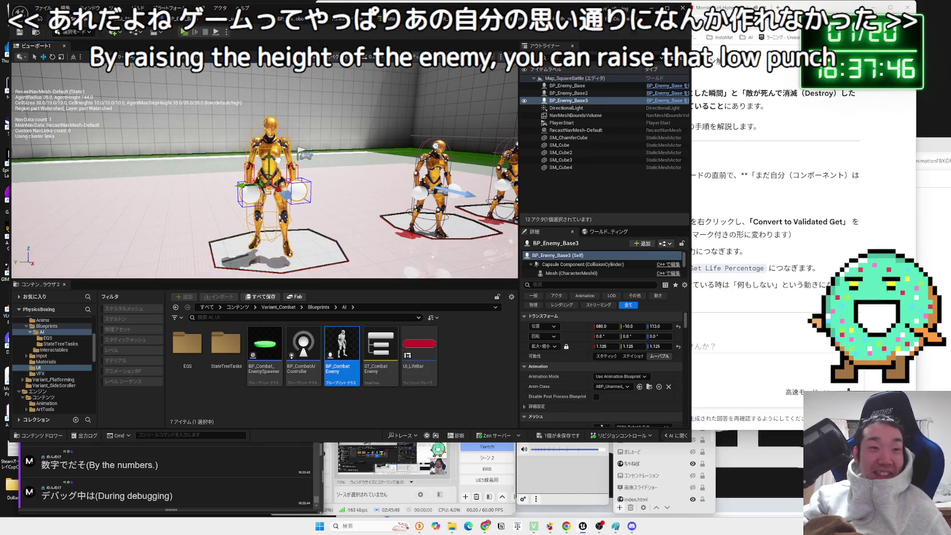
key("f")
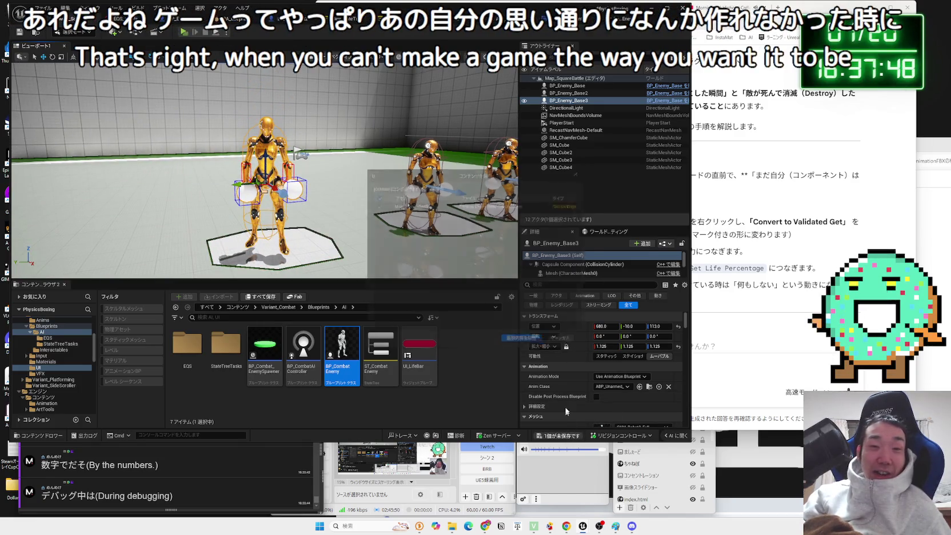
left_click(189, 32)
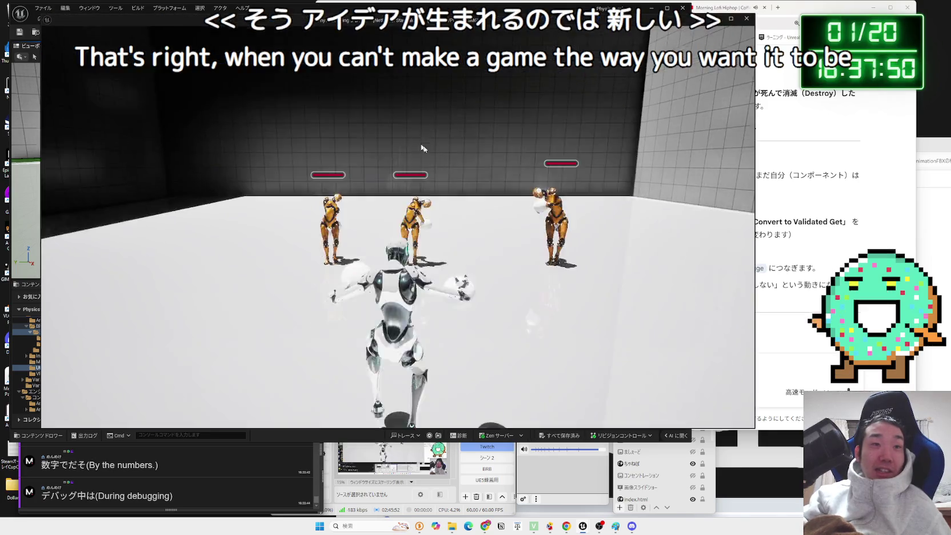
- Punch the orange 1.125-scale enemy in the play session, then end it
key("w")
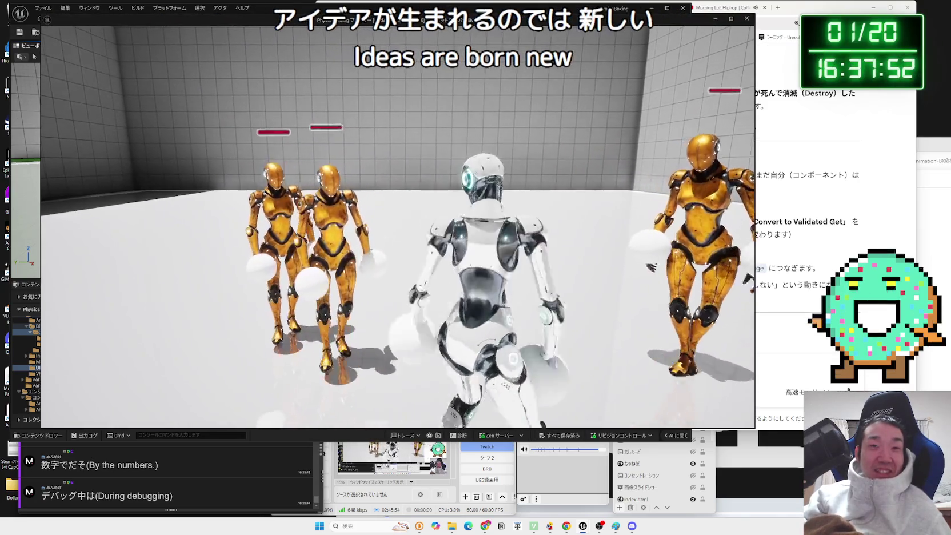
key("w")
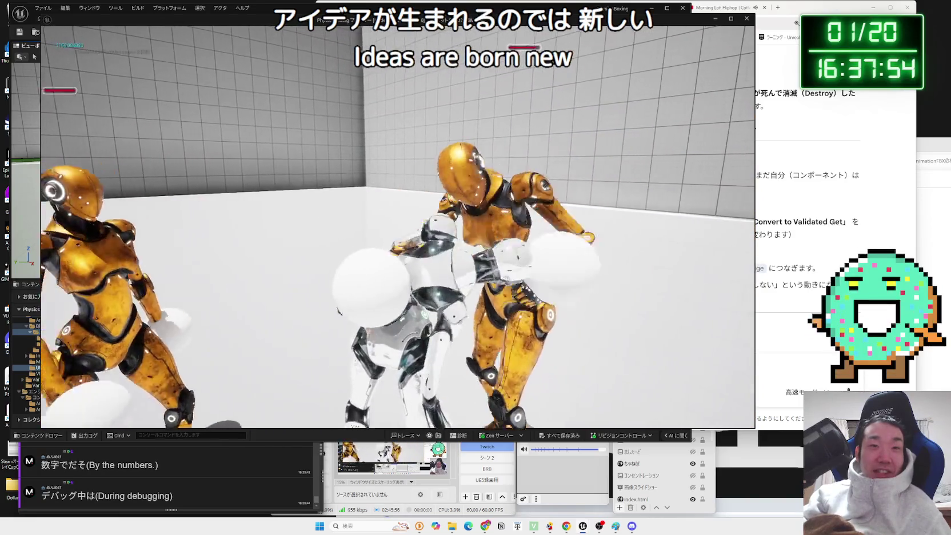
key("a")
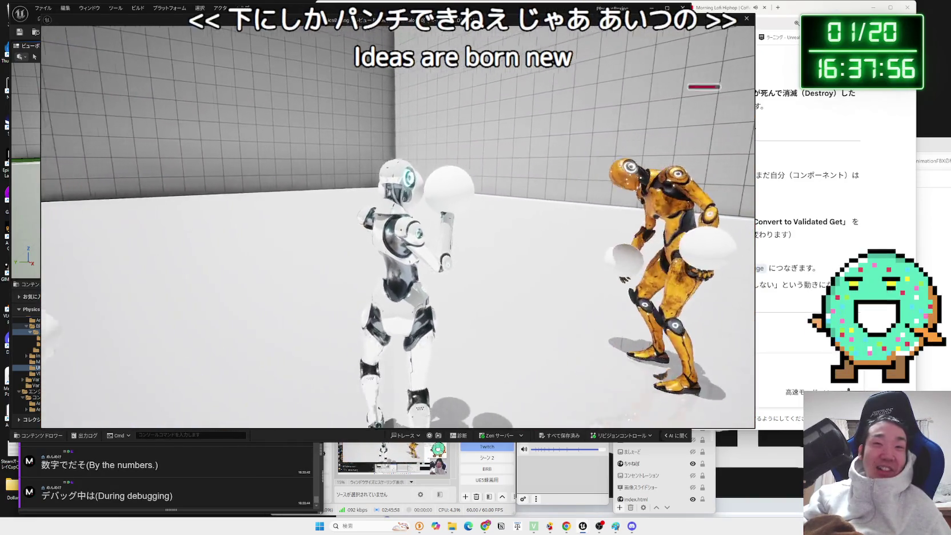
key("d")
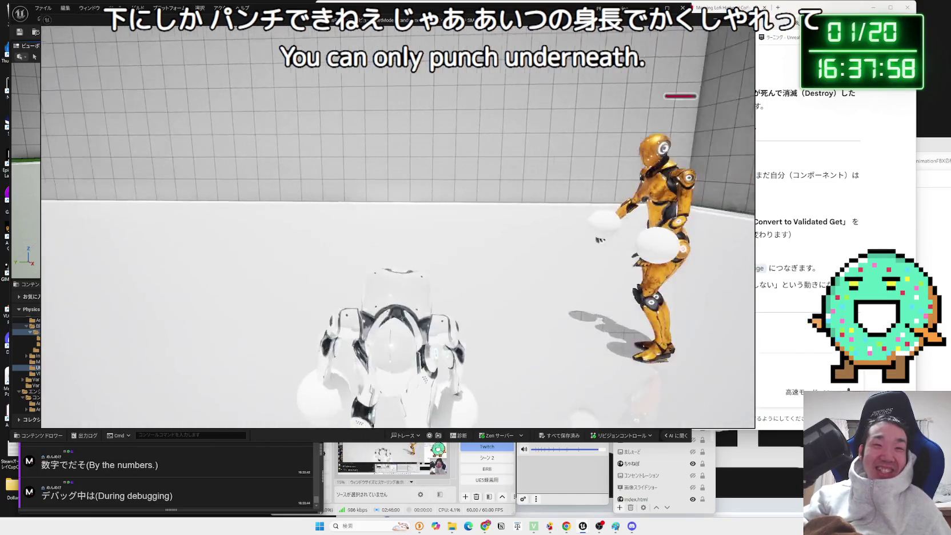
key("d")
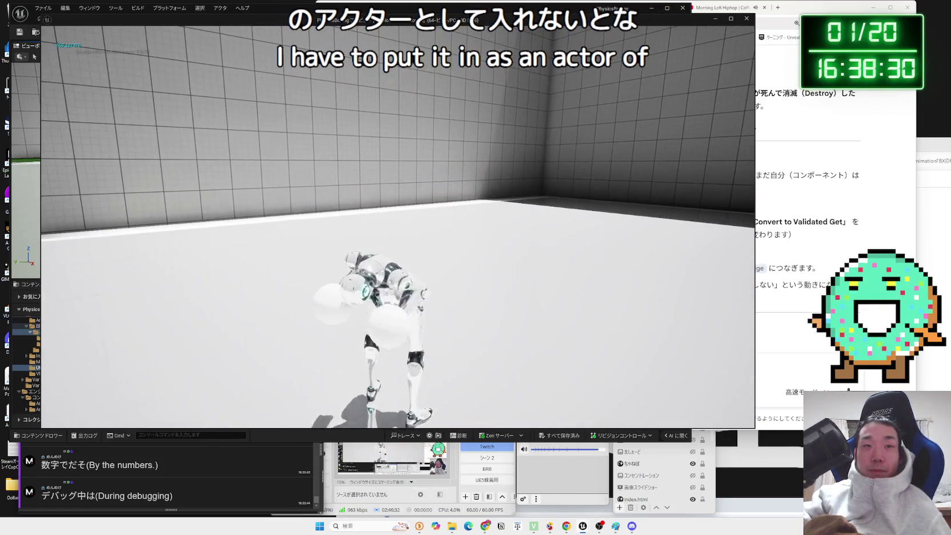
key("Escape")
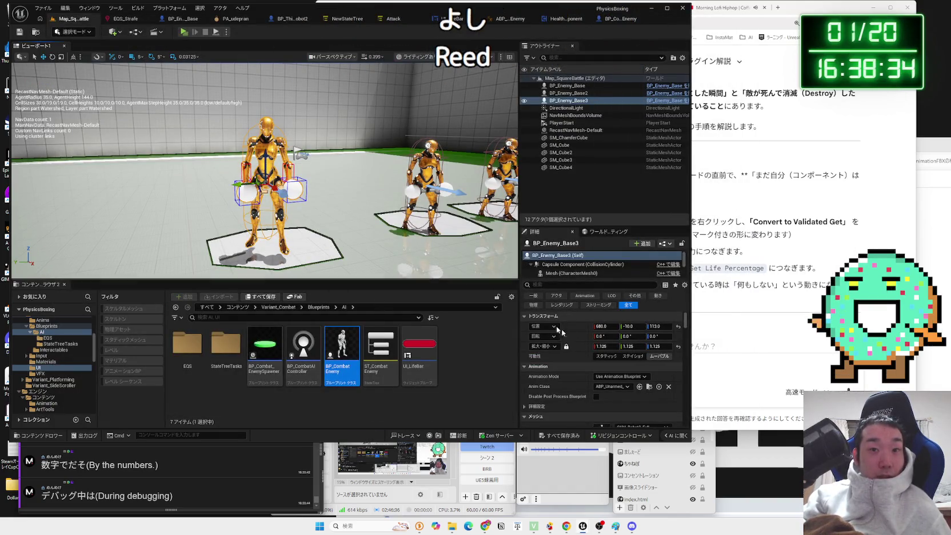
left_click(678, 346)
key("ctrl+shift+s")
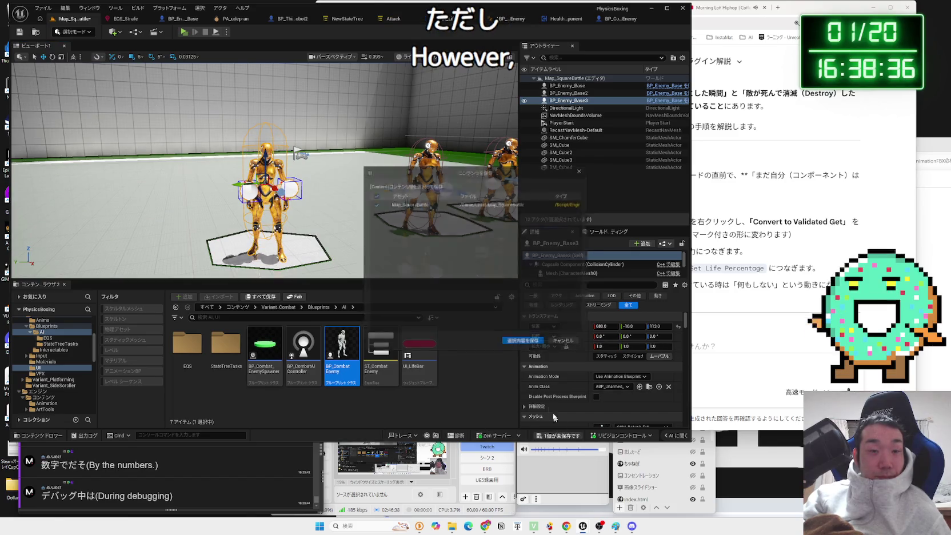
left_click(523, 345)
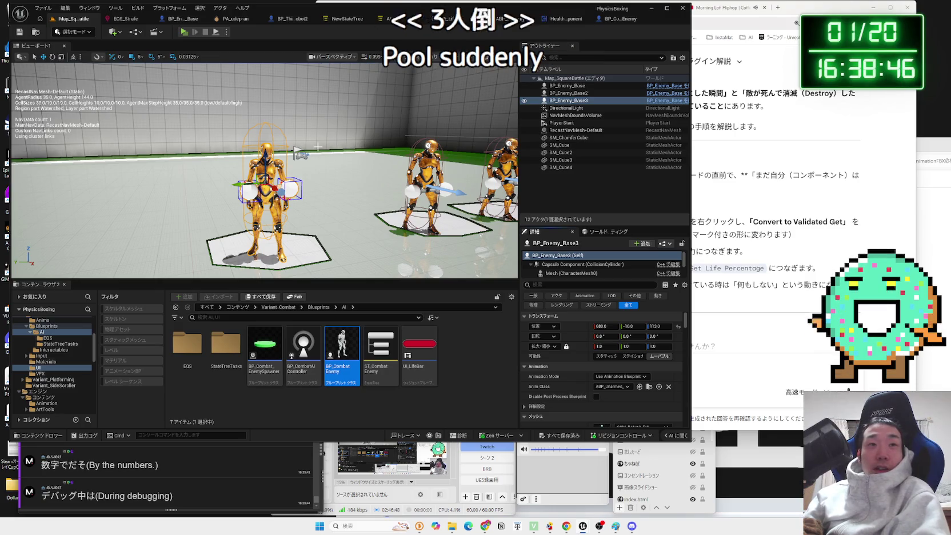
left_click(453, 361)
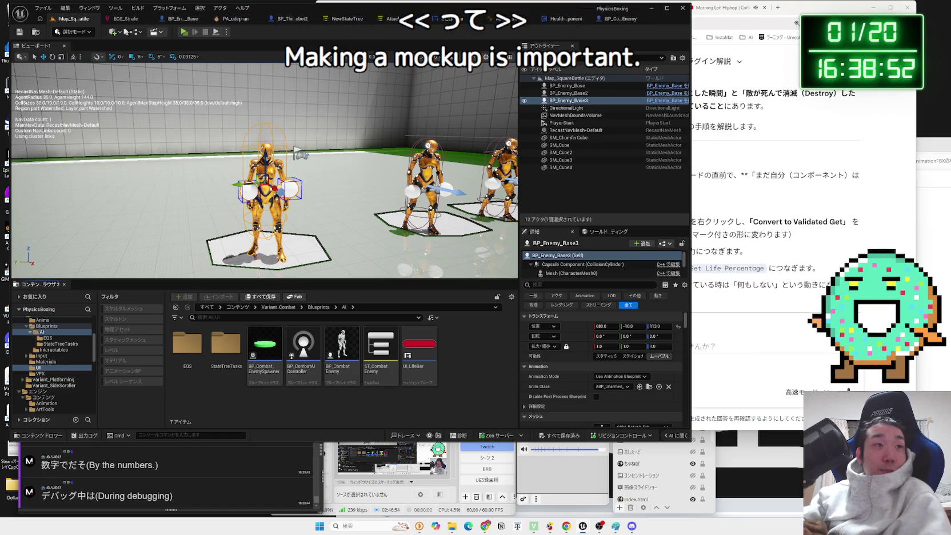
- Play-test against the three normal-sized robots, restarting once with Alt+P, then stop
left_click(184, 33)
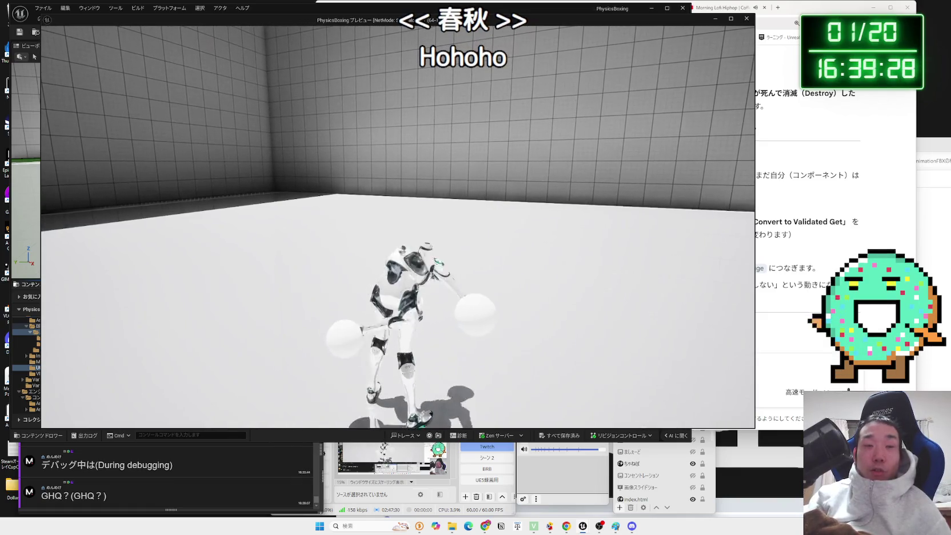
key("Escape")
key("alt+p")
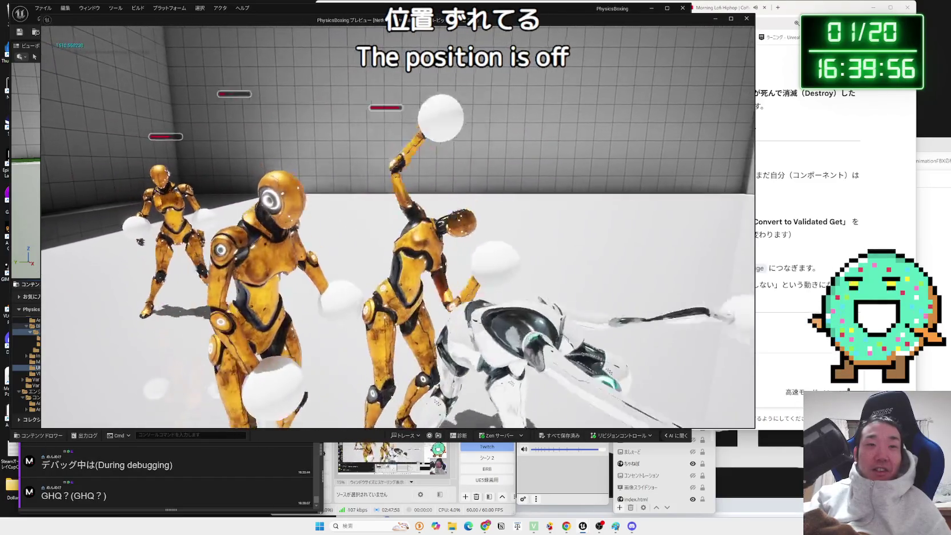
key("Escape")
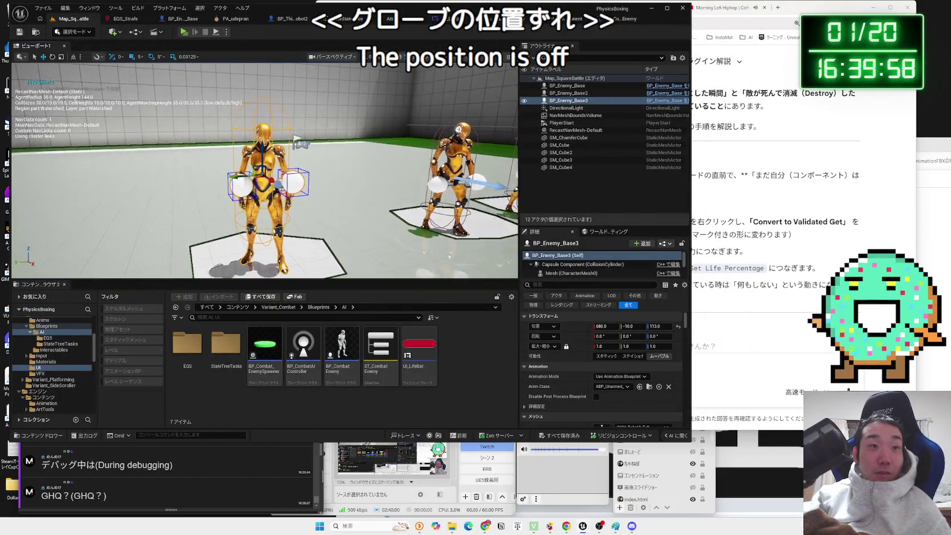
- Resize BP_Enemy_Base3 to 1.125, drop it onto its floor base, and briefly play-test
key("f")
scroll(390, 114, "down", 5)
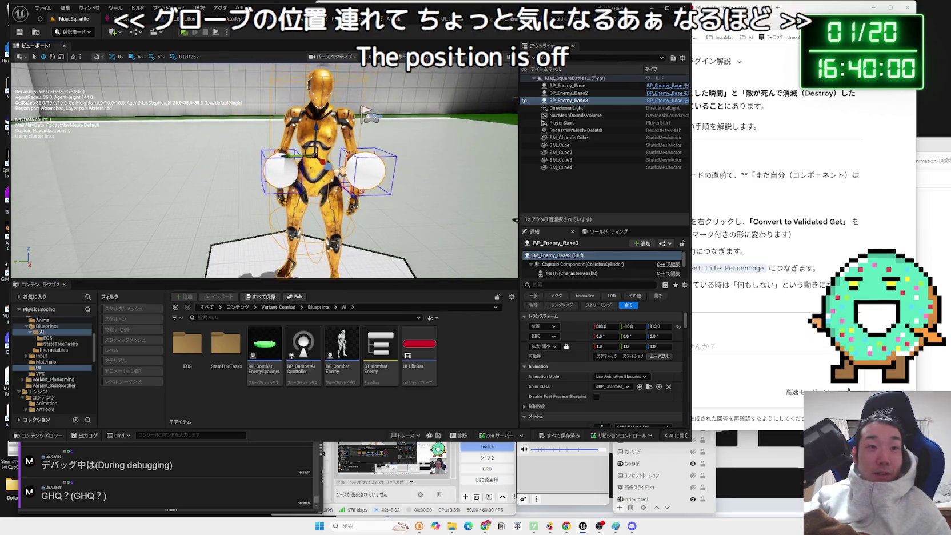
key("ctrl+z")
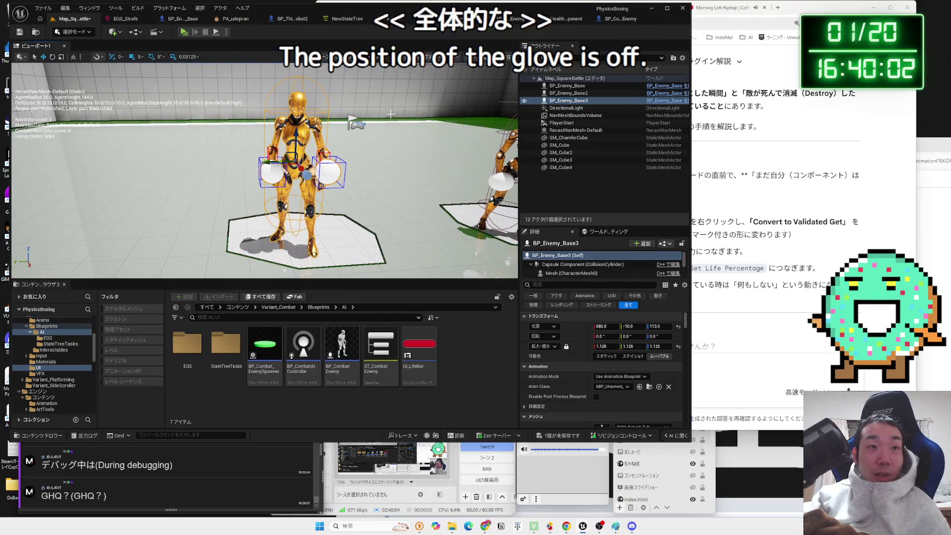
key("ctrl+z")
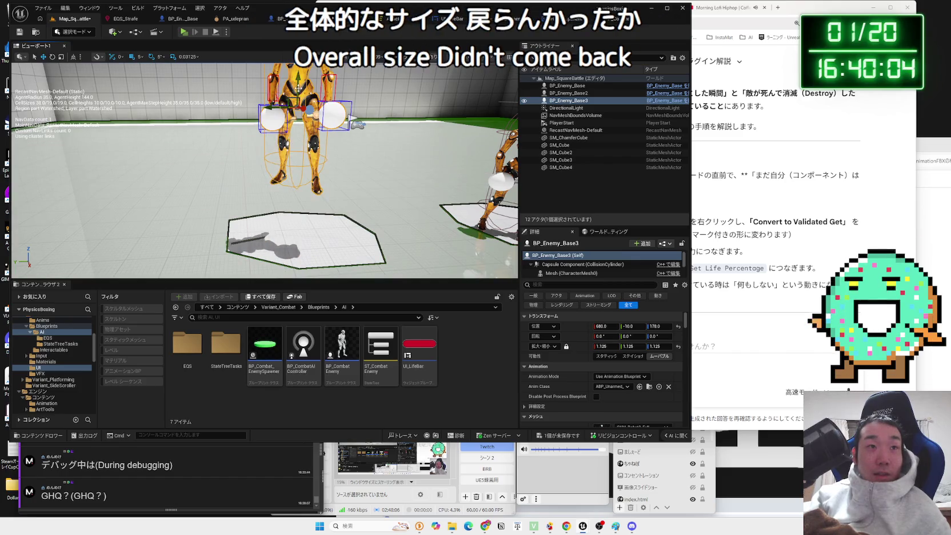
key("End")
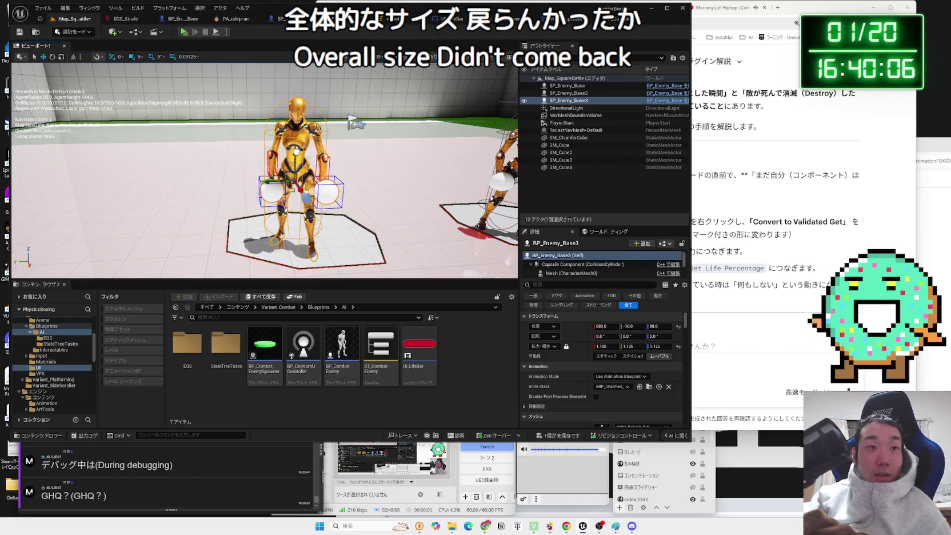
left_click(182, 32)
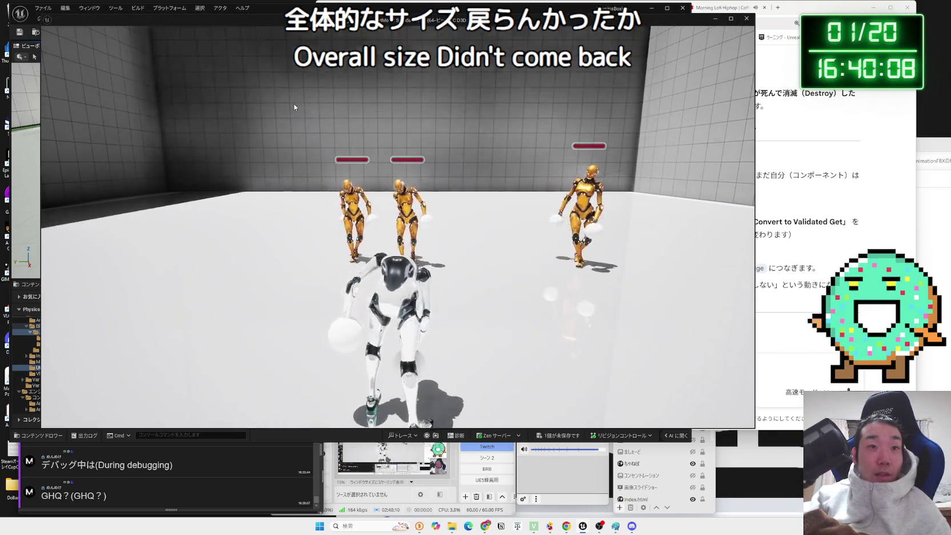
key("Escape")
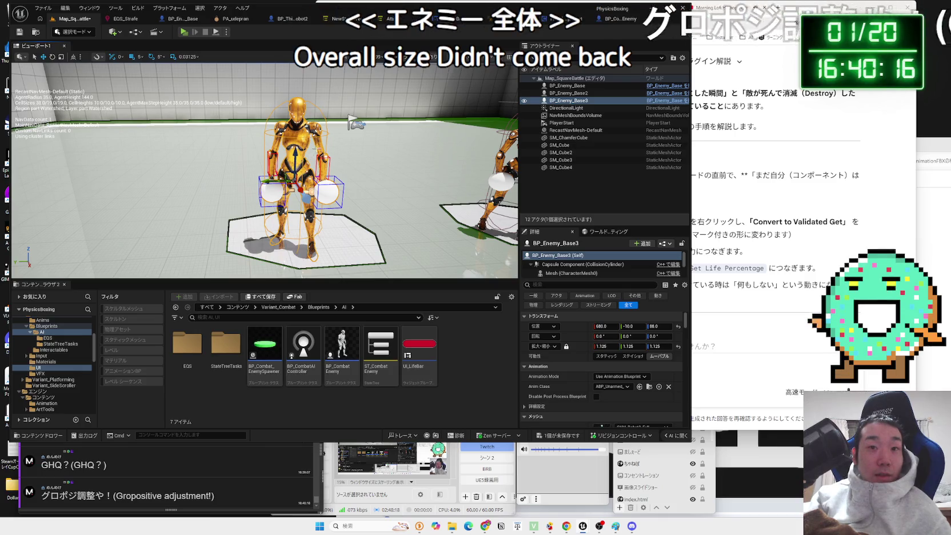
- Reset the robot's scale to 1.0 and save the Map_SquareBattle level
left_click(678, 346)
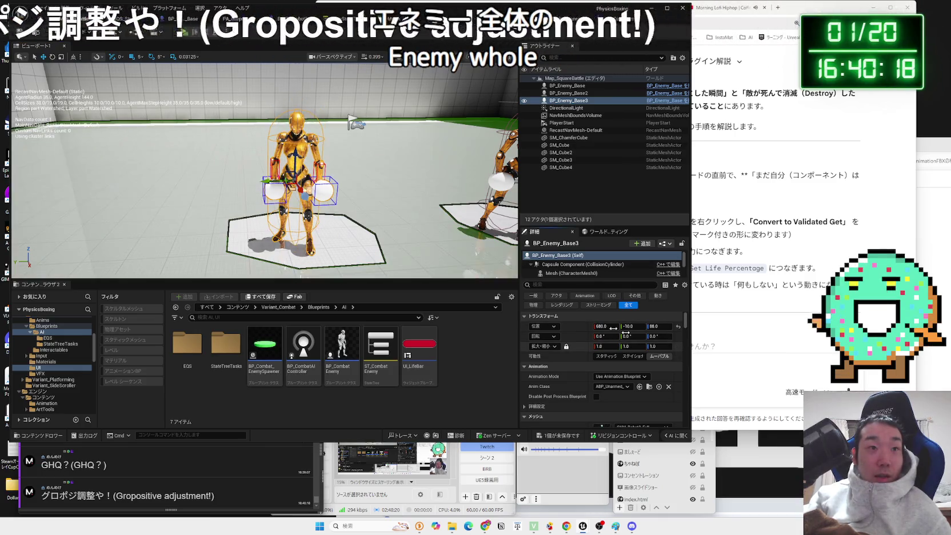
left_click(372, 205)
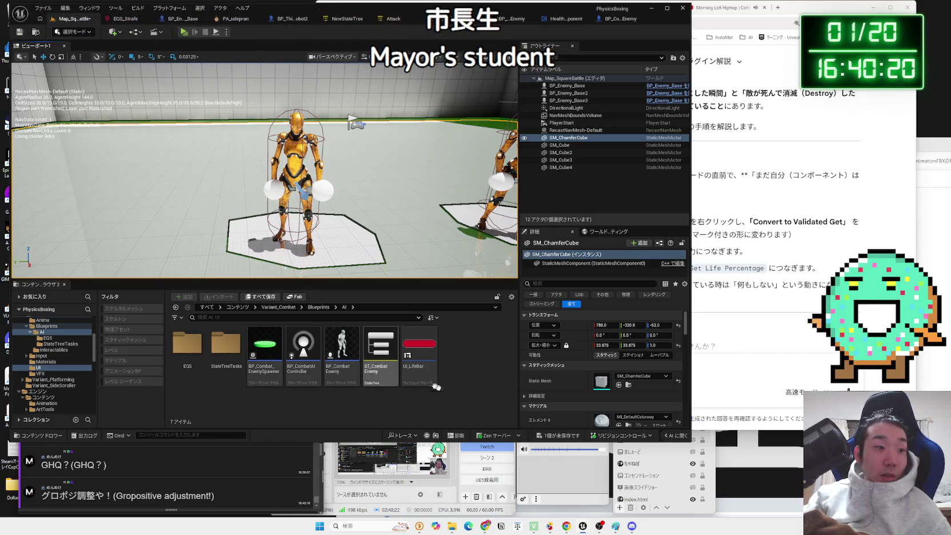
left_click(567, 437)
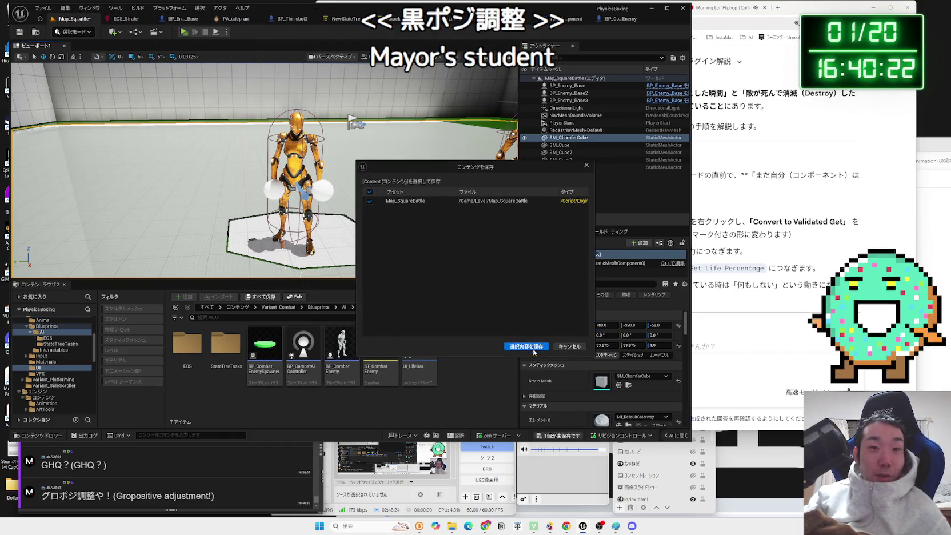
left_click(525, 346)
left_click(294, 172)
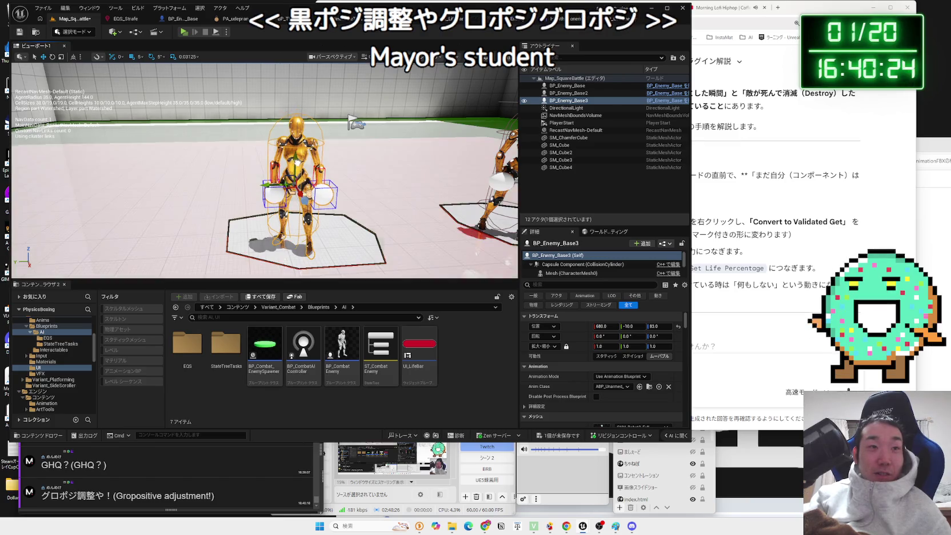
left_click(183, 32)
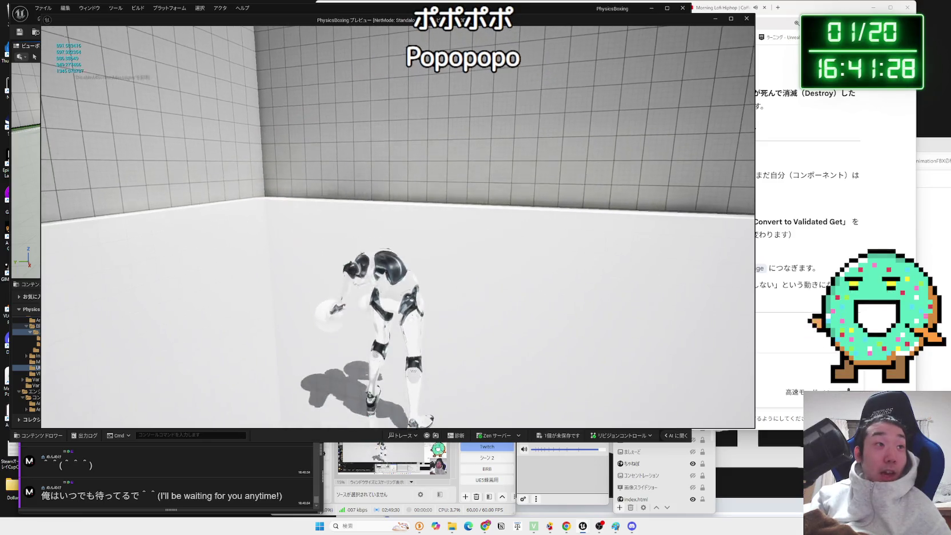
key("Escape")
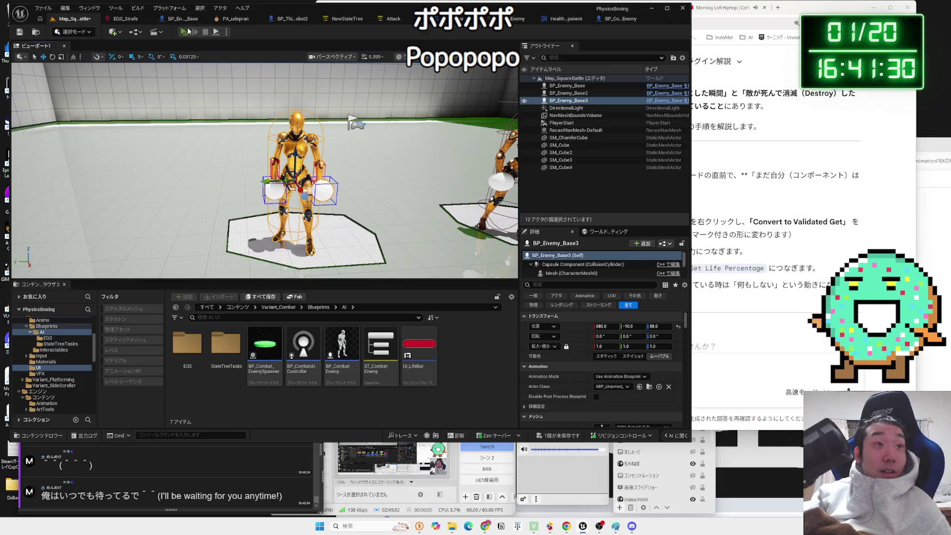
- Run two more play tests of the boxing fight, stopping each to return to the level
left_click(188, 30)
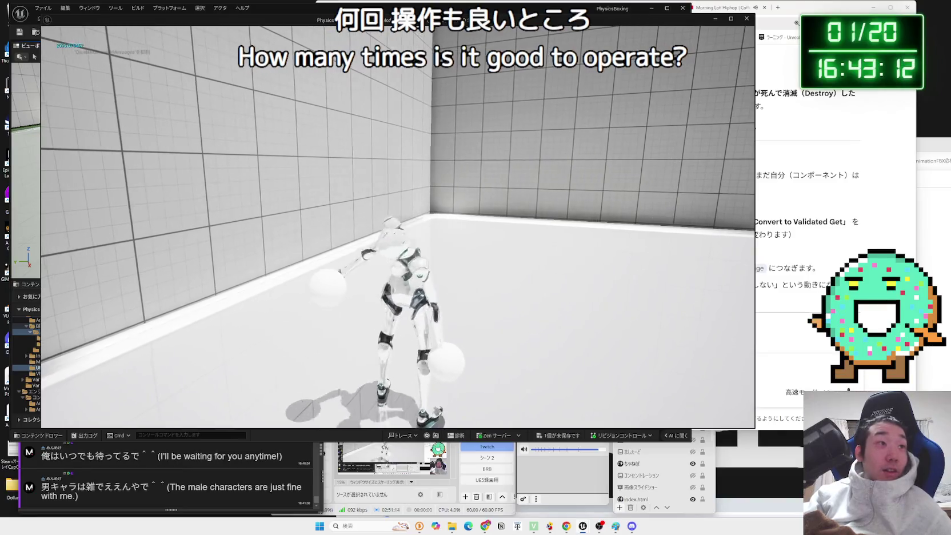
key("Escape")
left_click(184, 33)
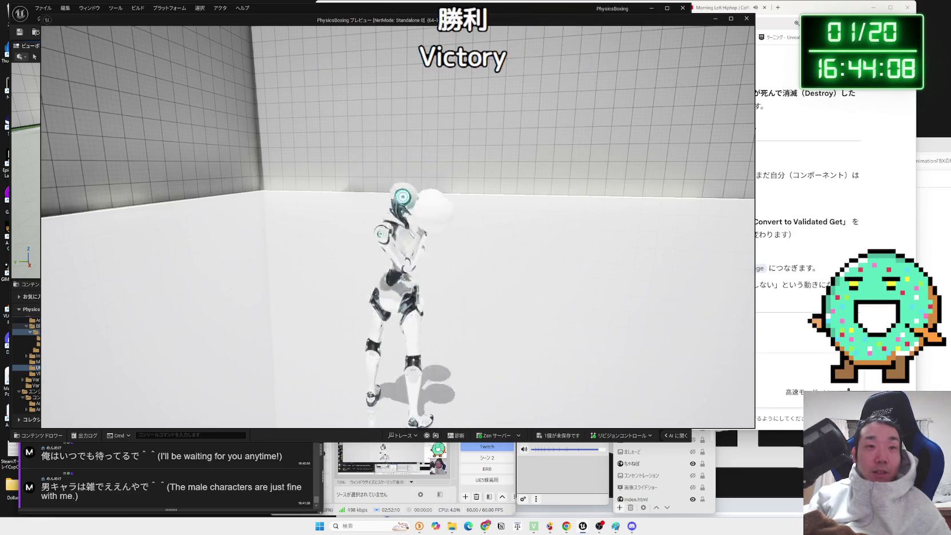
key("Escape")
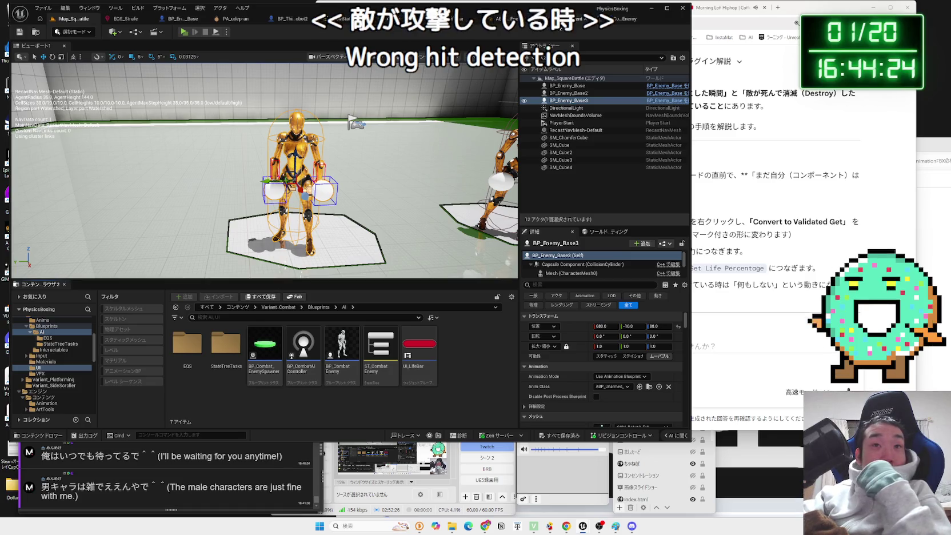
- Go from the HealthComponent and life bar widget tabs to the Attack StateTree
left_click(529, 18)
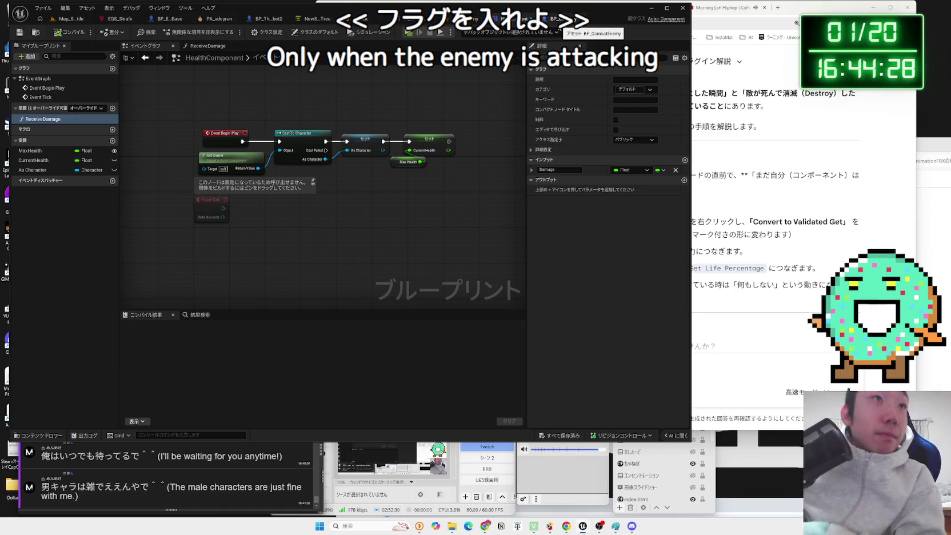
left_click(426, 19)
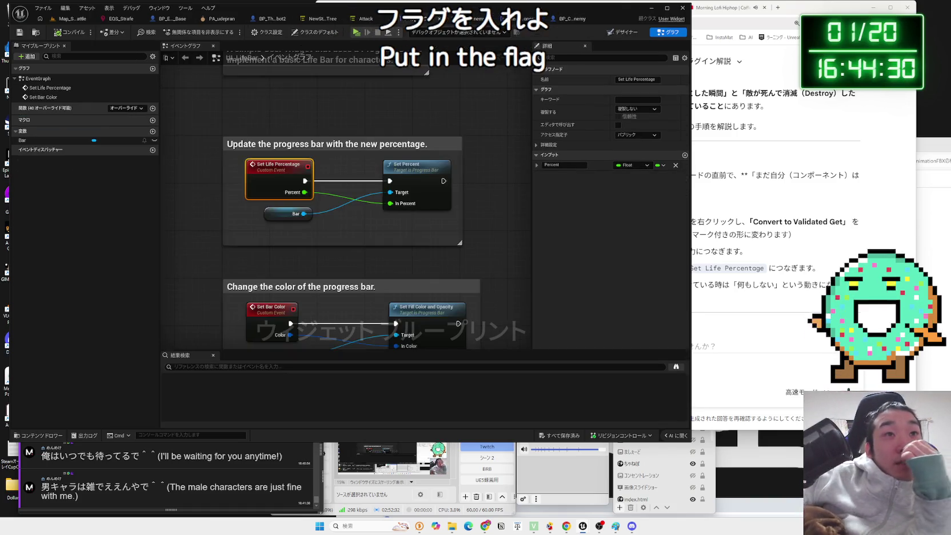
left_click(371, 18)
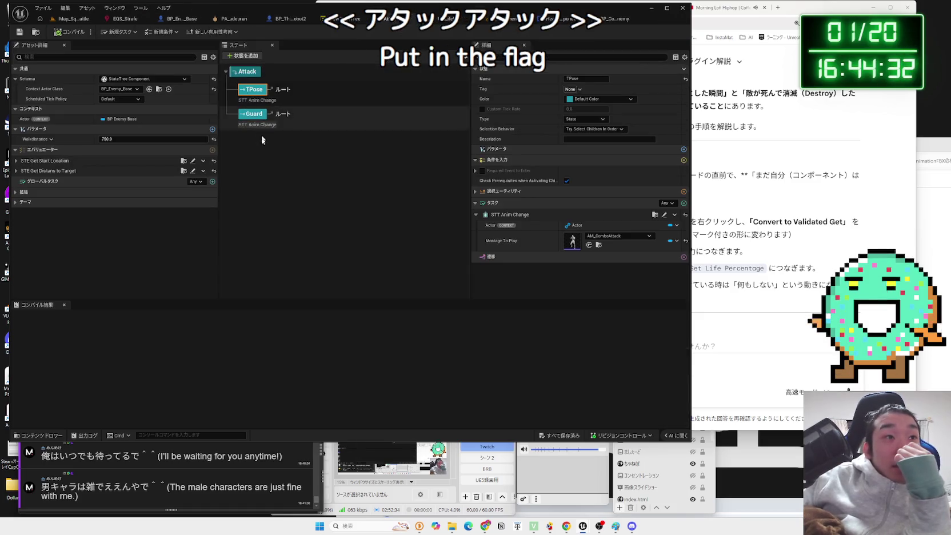
- Inspect the Attack state and the STE Get Distans to Target evaluator without adding an evaluator
left_click(246, 80)
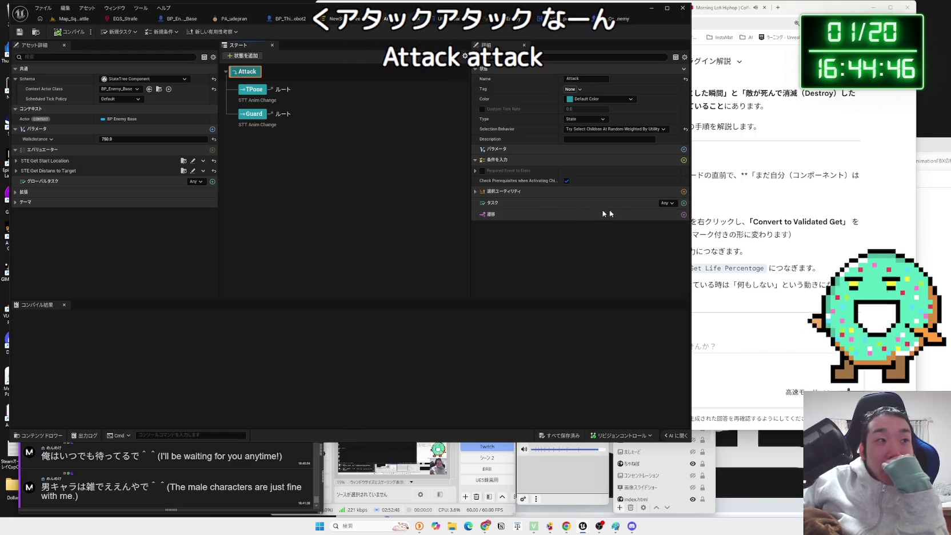
left_click(16, 171)
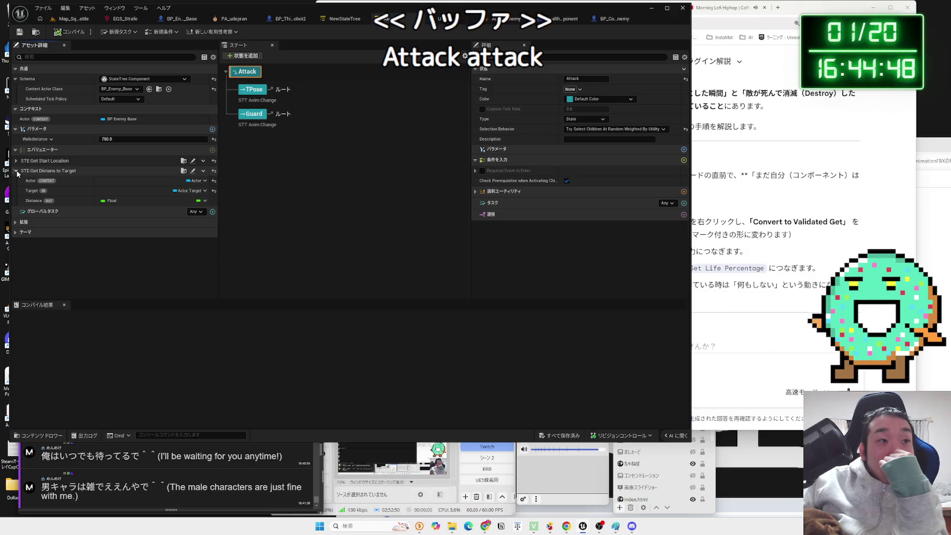
left_click(16, 171)
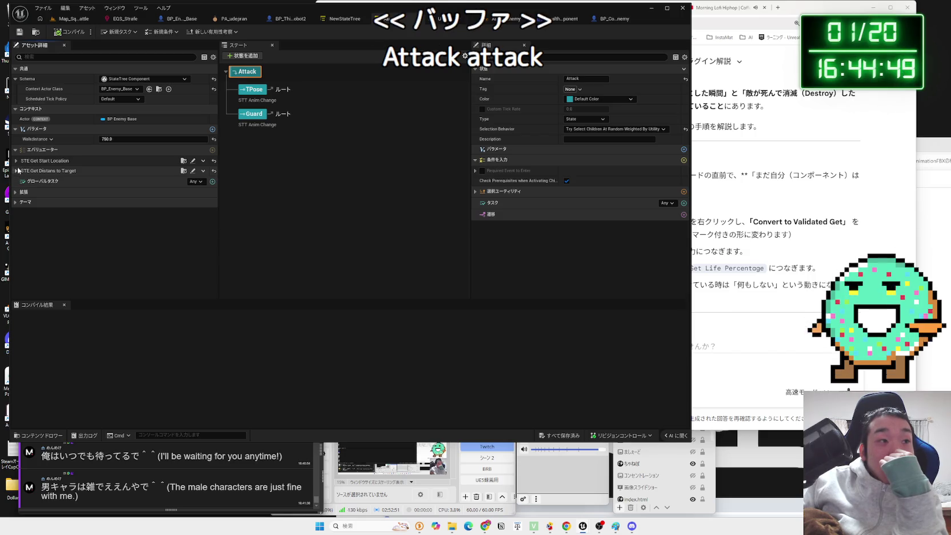
left_click(212, 150)
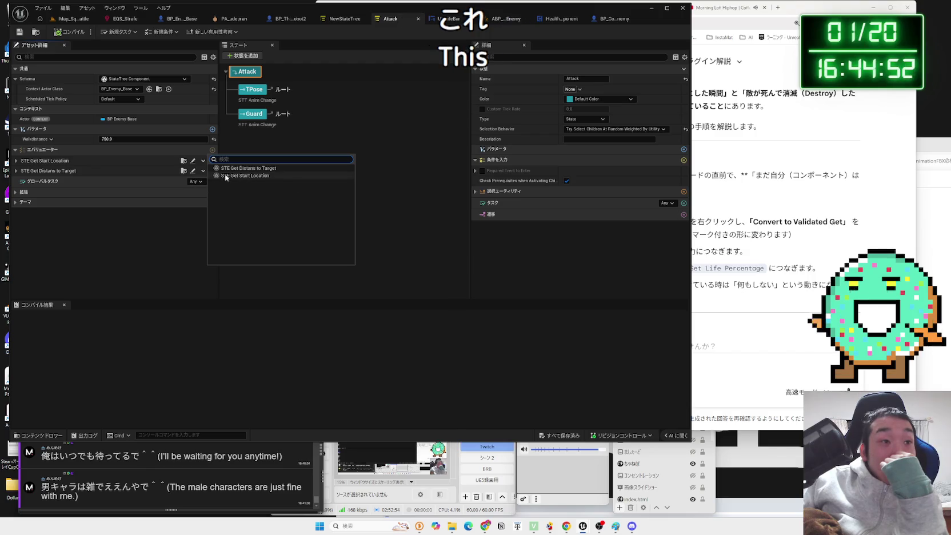
left_click(252, 147)
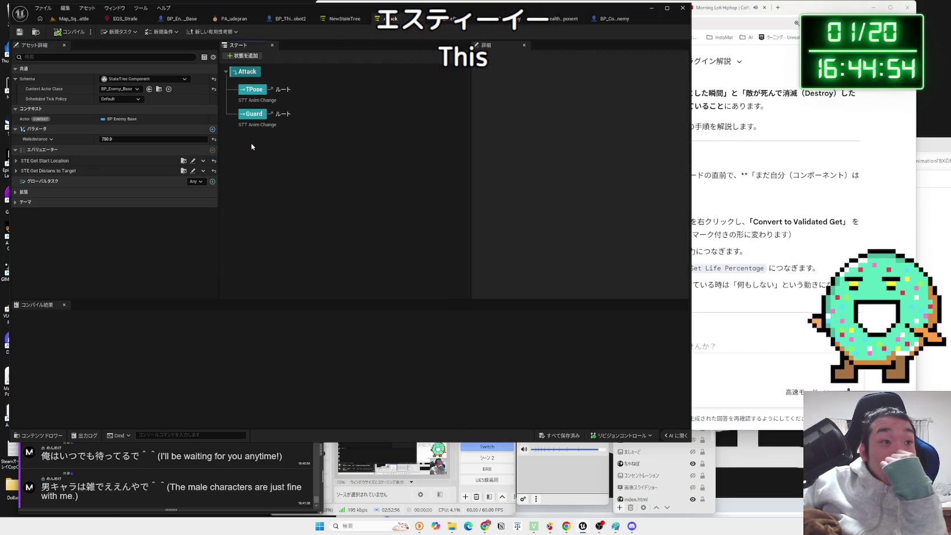
left_click(17, 172)
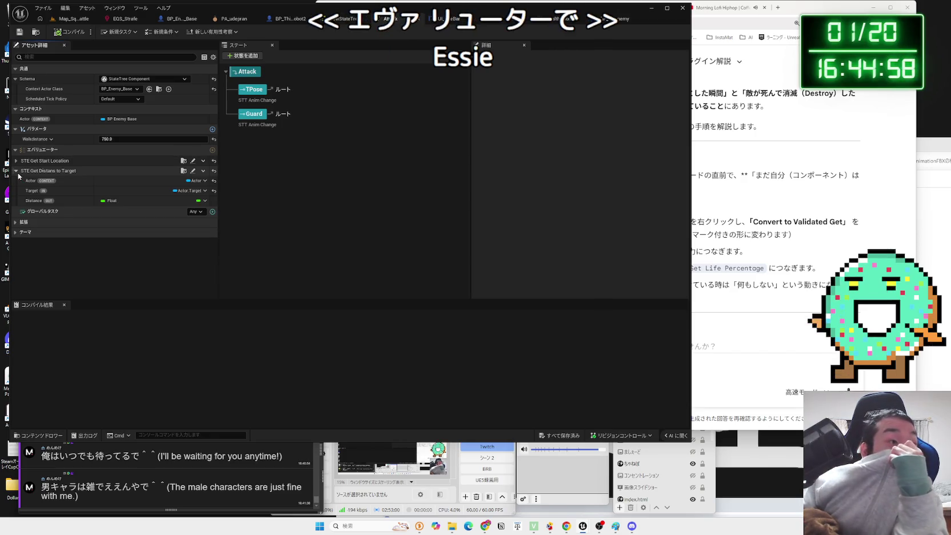
left_click(17, 171)
- Review the Guard, Attack and TPose states, then bring up the ABP_Unarmed_Robot_Enemy AnimGraph
left_click(255, 121)
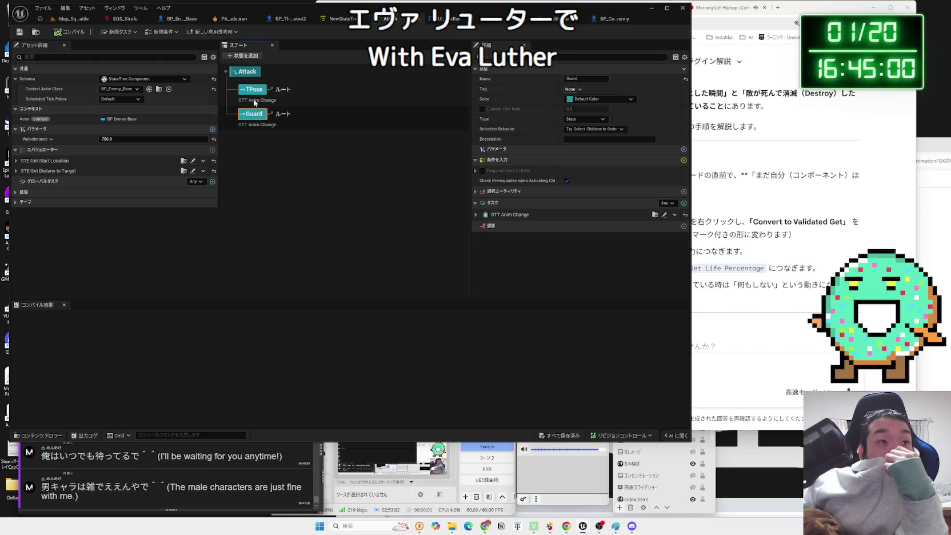
left_click(253, 75)
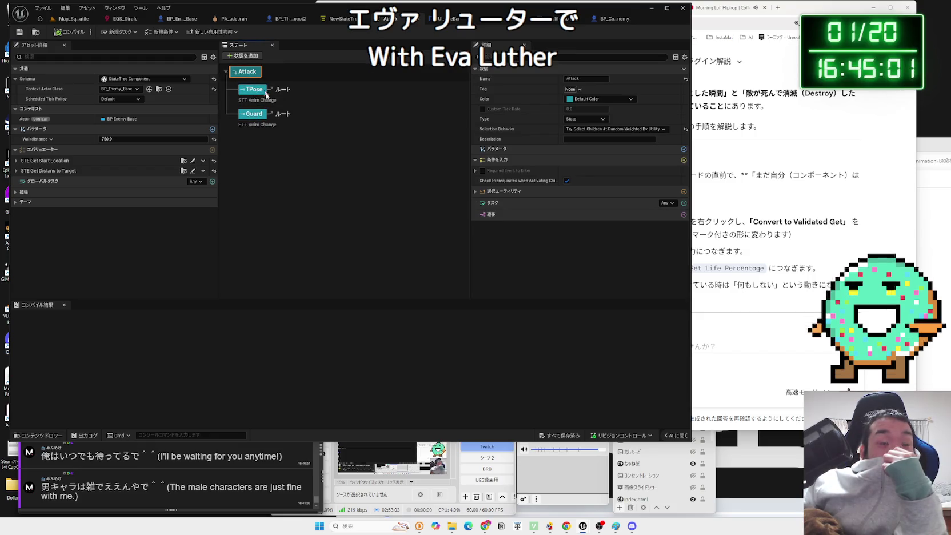
left_click(340, 186)
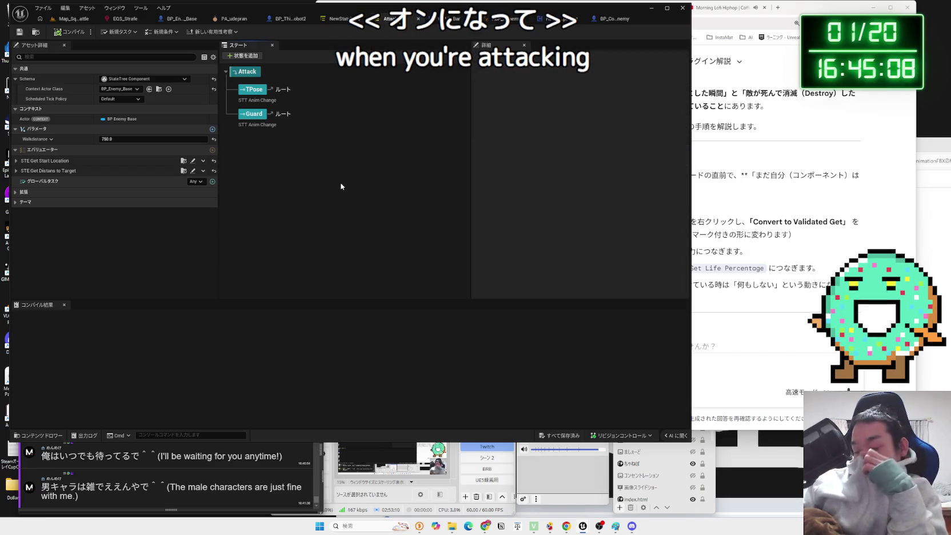
left_click(252, 74)
left_click(251, 90)
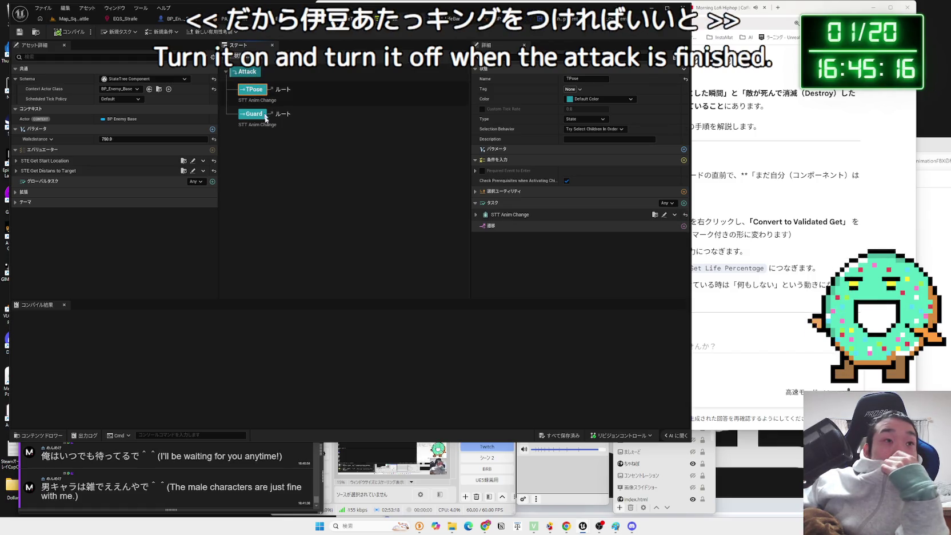
left_click(274, 152)
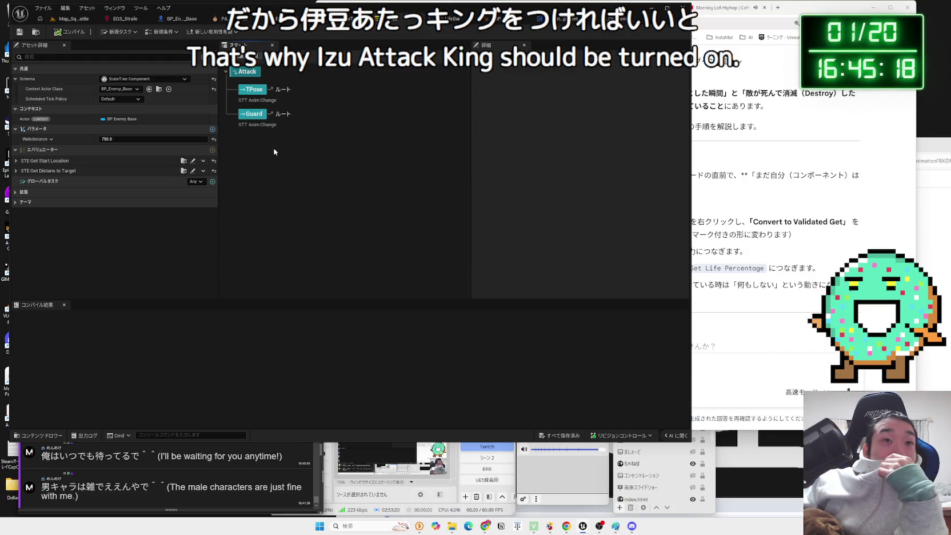
left_click(503, 27)
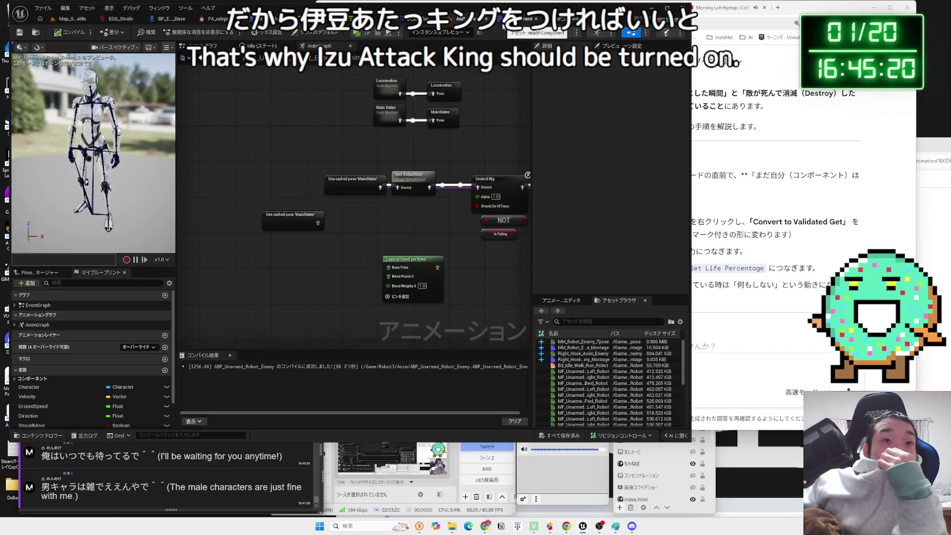
- Inspect the Is Valid and Sequence nodes in the enemy animation blueprint's Event Graph
left_click(203, 46)
left_click(334, 214)
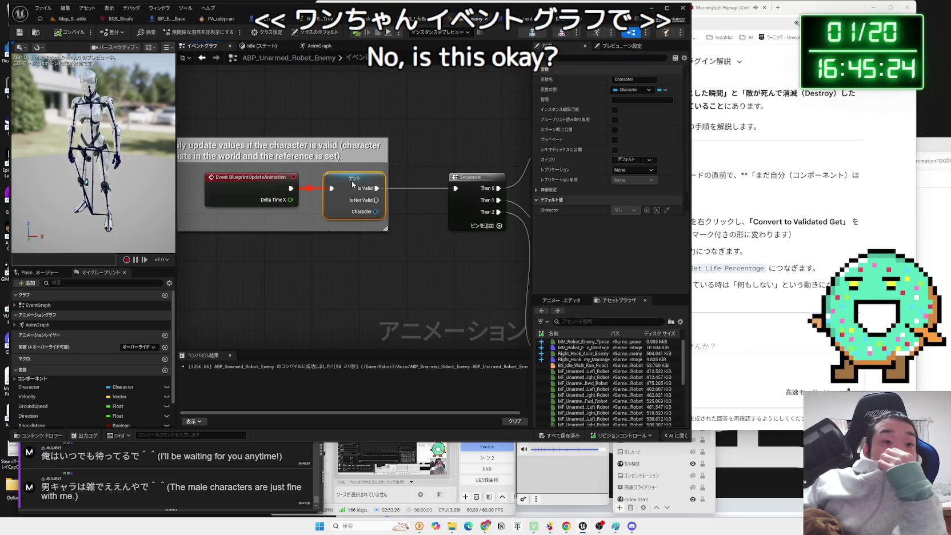
left_click(330, 226)
scroll(329, 241, "down", 2)
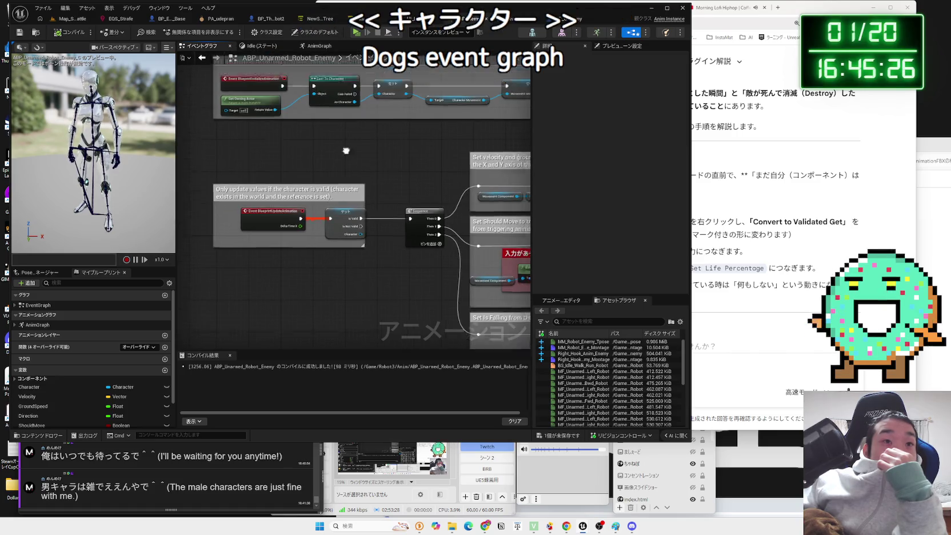
scroll(327, 226, "down", 1)
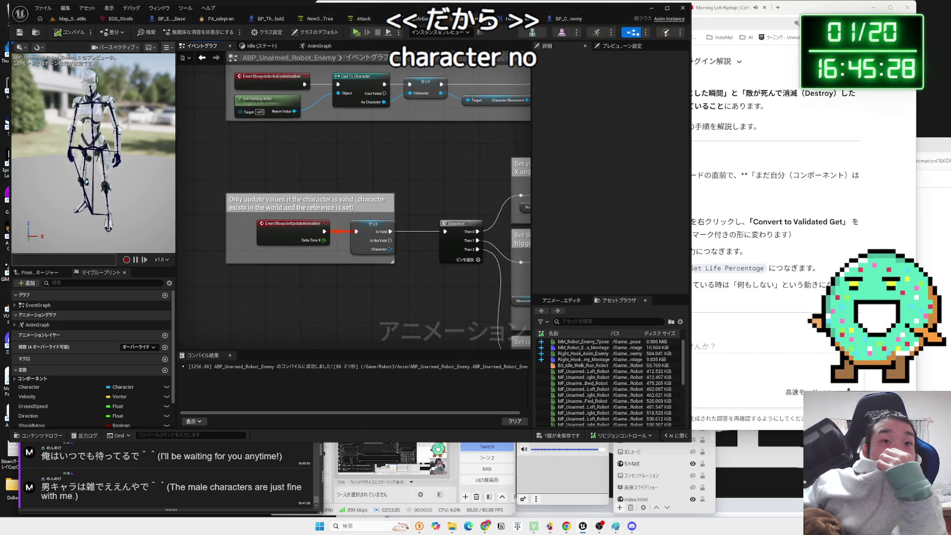
- Return to the NewStateTree asset and add a new child state under Attack
left_click(420, 18)
left_click(365, 20)
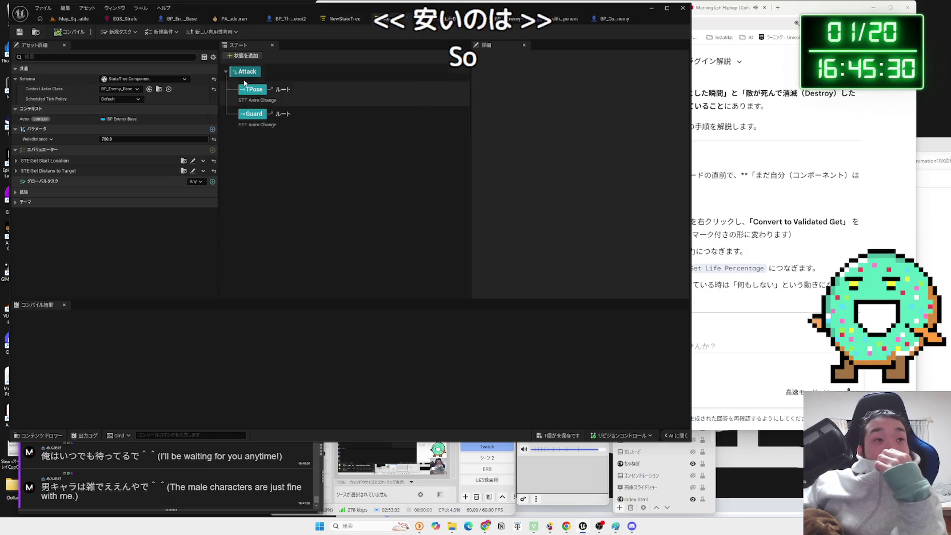
left_click(242, 56)
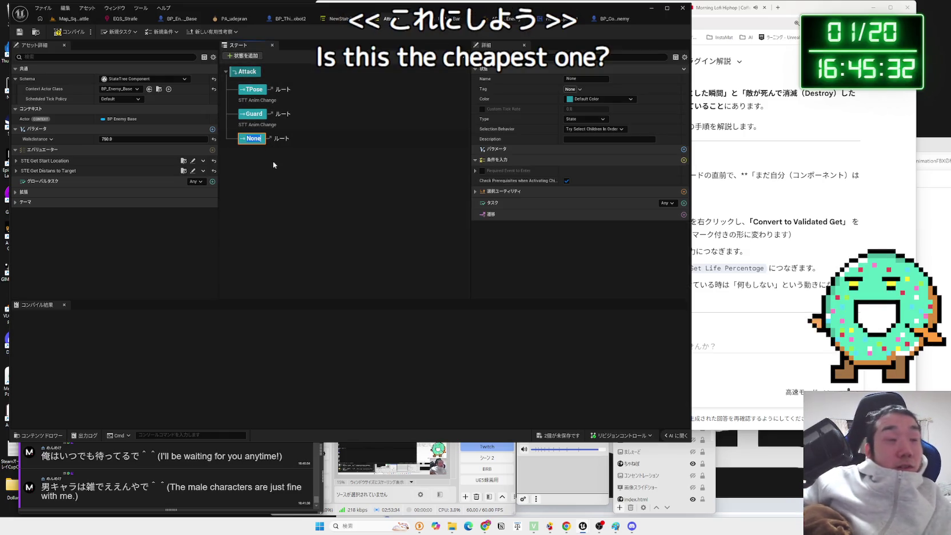
- Name the new state IsAttacking (first AtackStart) and drag it to be Attack's first child
key("BackSpace")
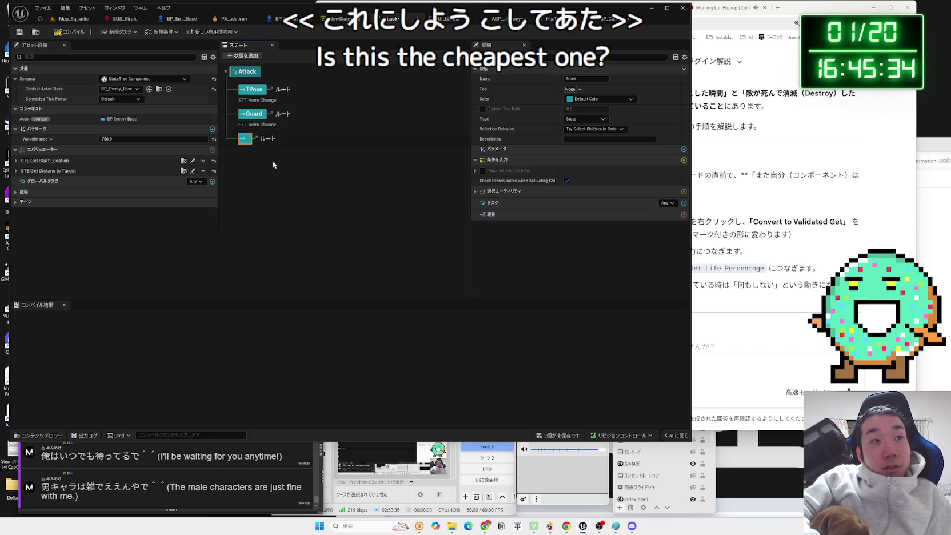
type("Ata")
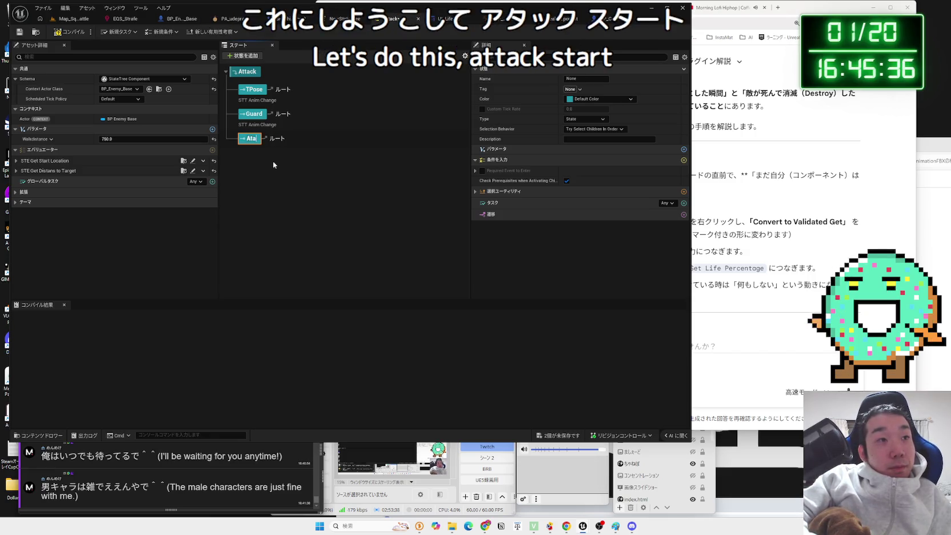
type("ckStart")
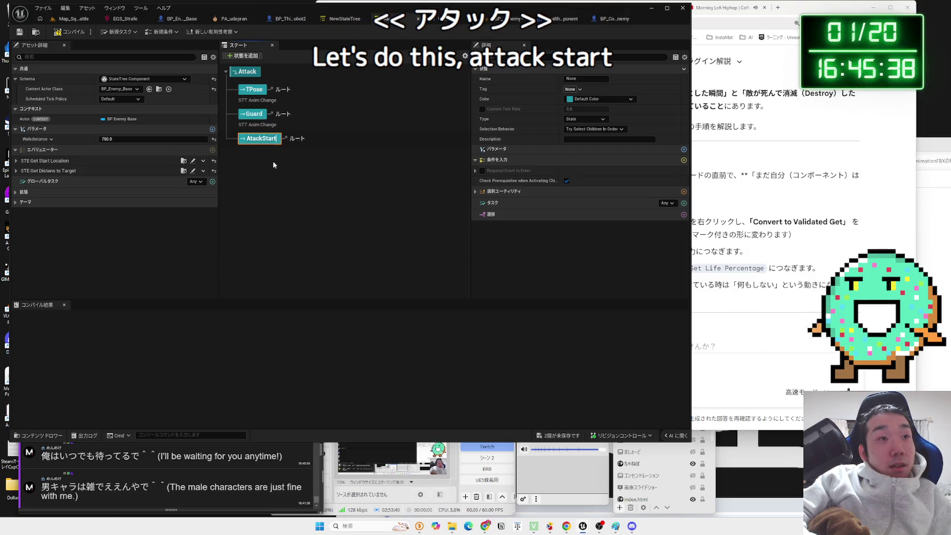
key("Return")
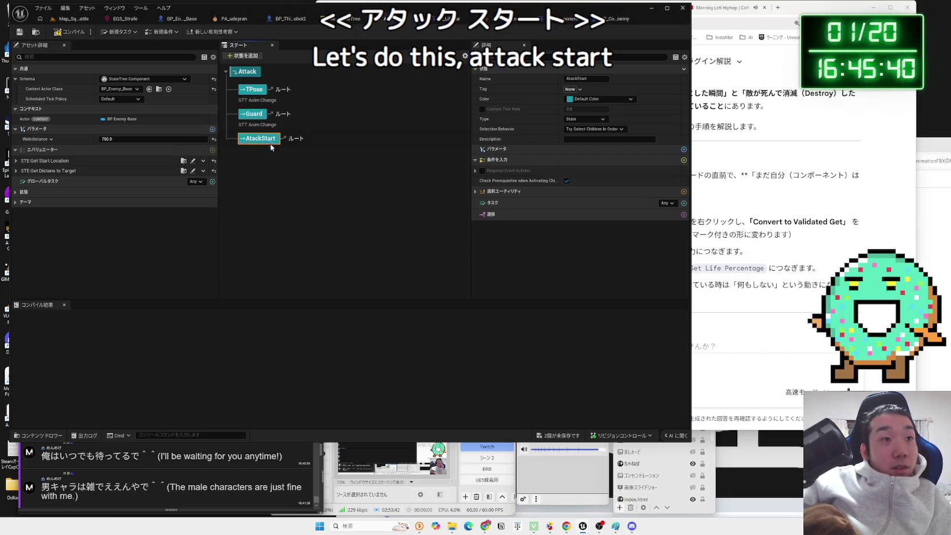
double_click(271, 140)
key("BackSpace")
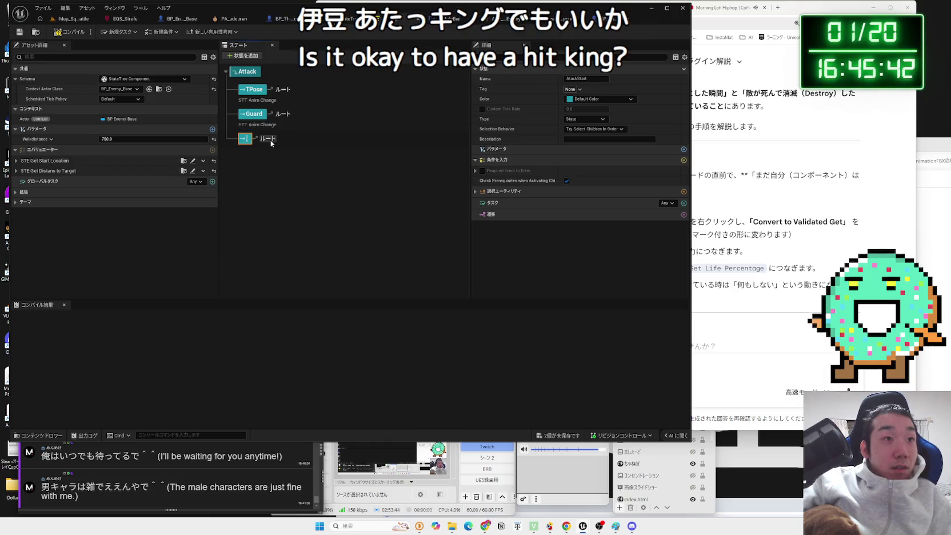
type("IsAtac")
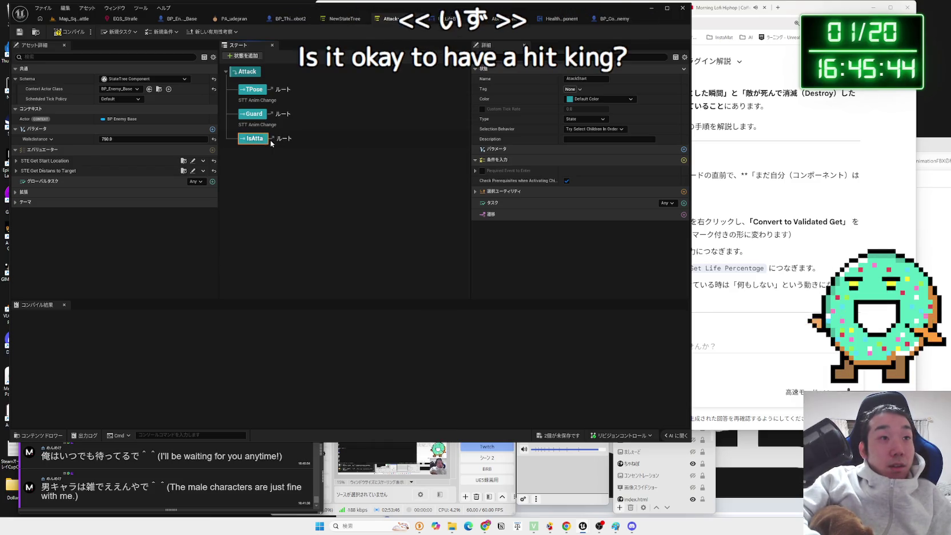
type("king")
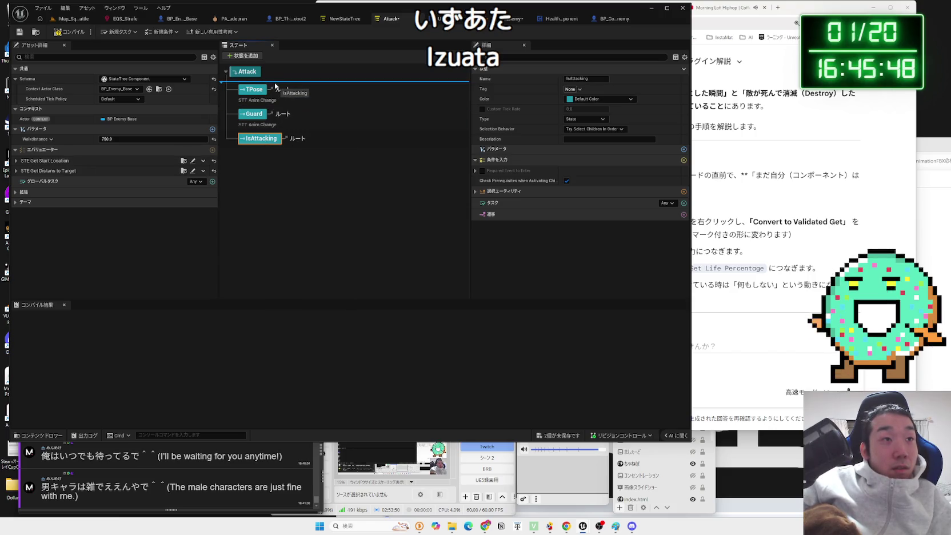
mouse_move(275, 89)
left_mouse_down()
mouse_move(266, 98)
mouse_move(259, 84)
left_mouse_up()
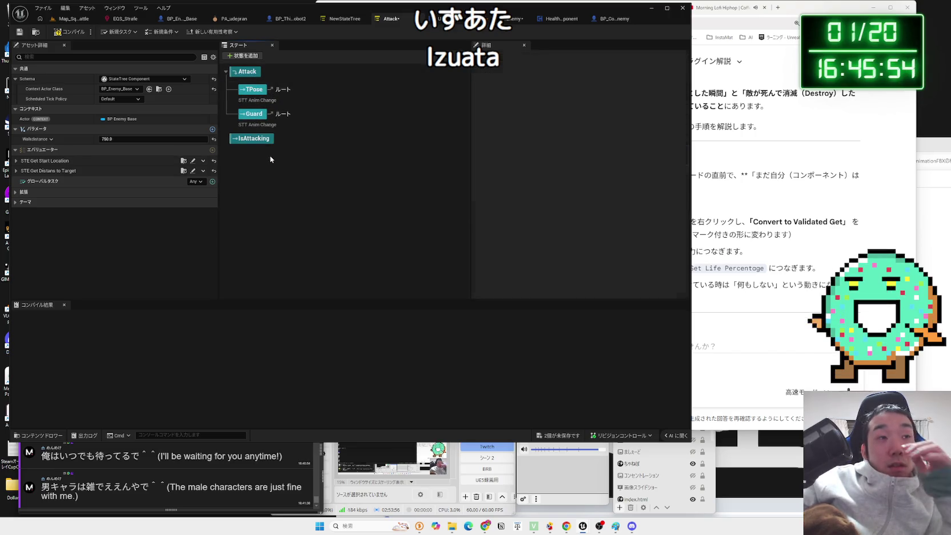
left_click_drag(254, 78, 255, 78)
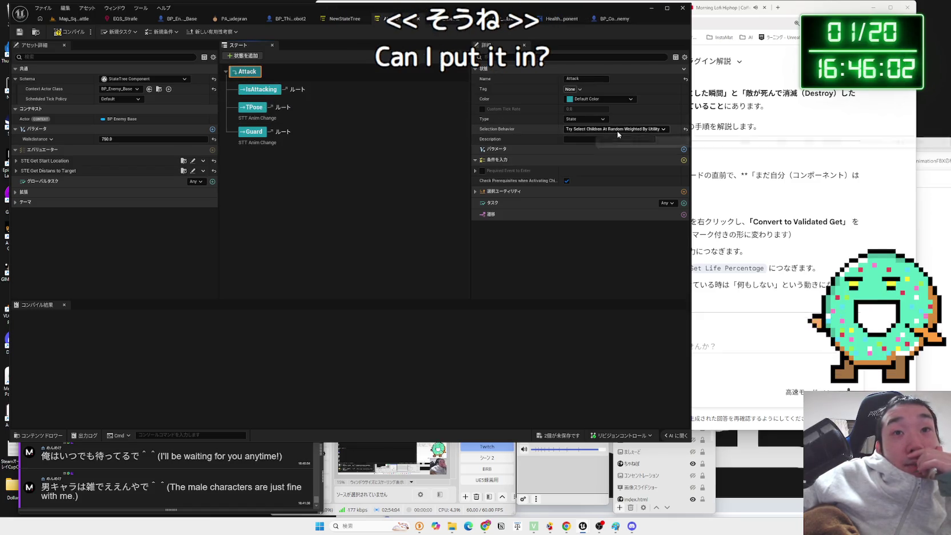
- Set Attack's selection behavior to In Order and nest TPose and Guard under IsAttacking
left_click(614, 128)
left_click(617, 137)
left_click_drag(260, 107, 262, 90)
left_click_drag(257, 133, 268, 95)
- Set IsAttacking to choose children Weighted By Utility and check the states' utility and montage
left_click(264, 89)
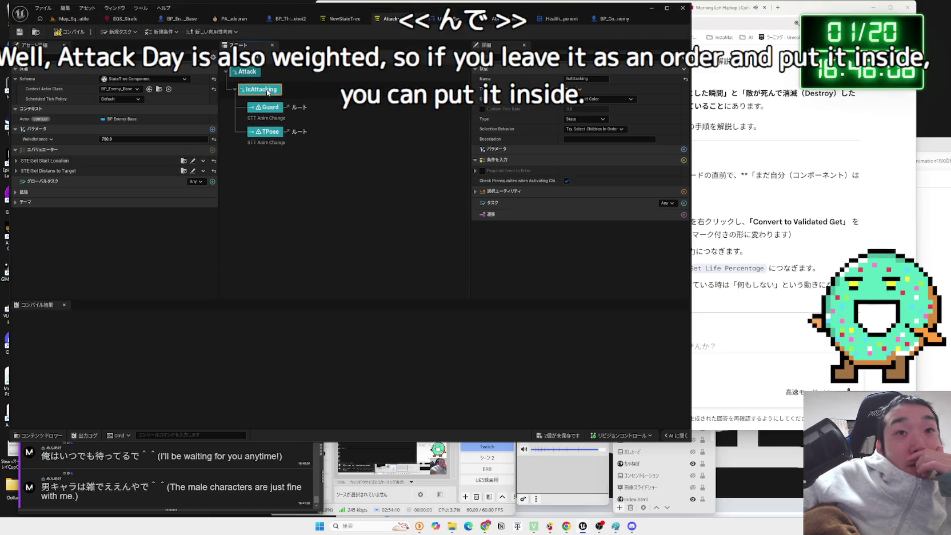
left_click(595, 128)
left_click(620, 171)
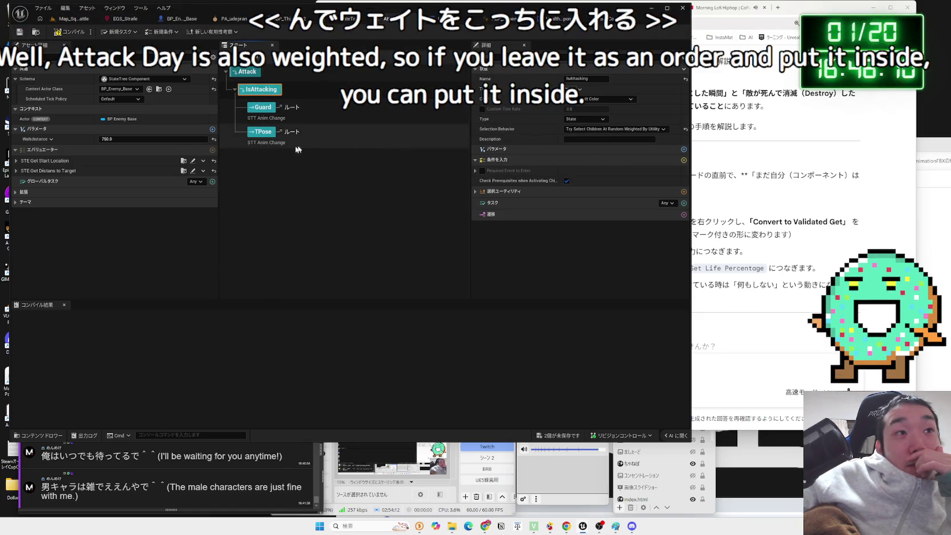
left_click(261, 107)
left_click(264, 133)
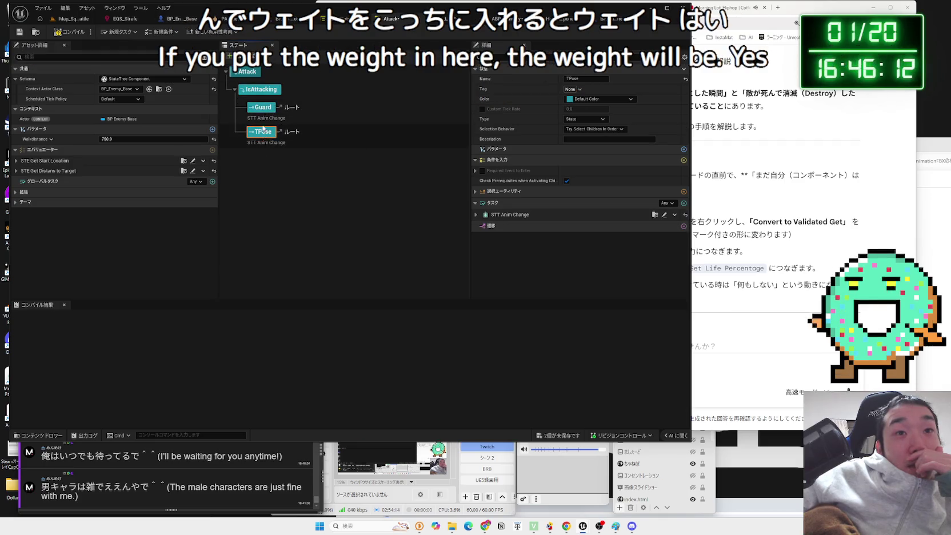
left_click(476, 191)
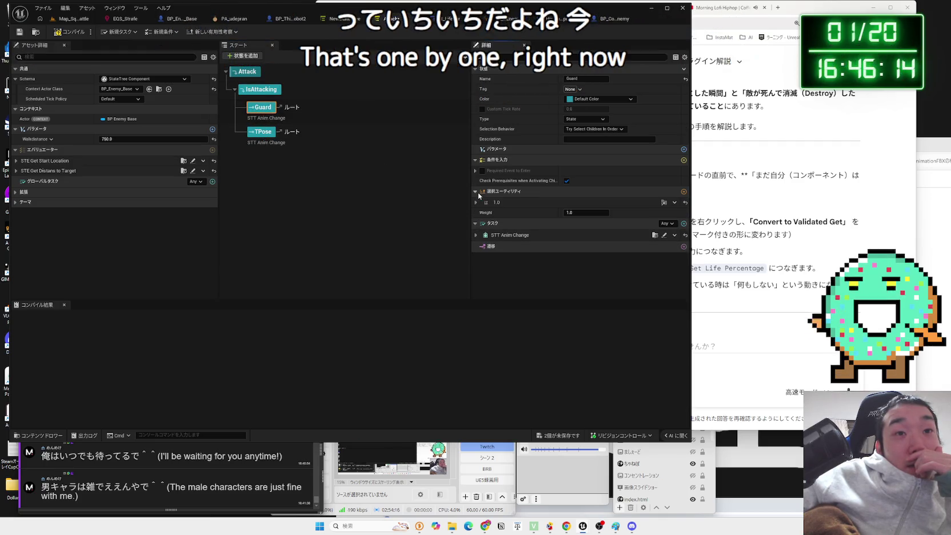
left_click(476, 192)
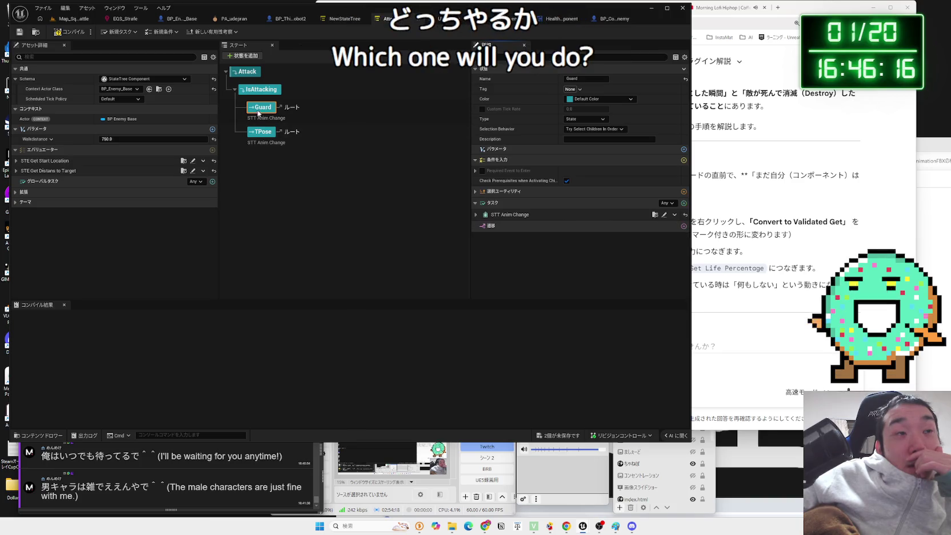
left_click(476, 214)
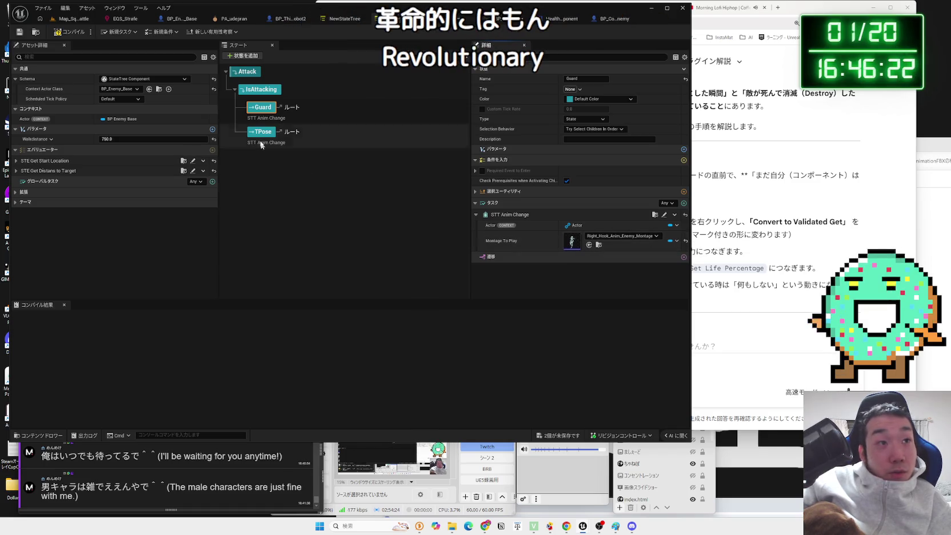
- Rename Guard to Hook and TPose to BigHook, then check each state's montage
left_click(261, 109)
type("Hook")
key("Return")
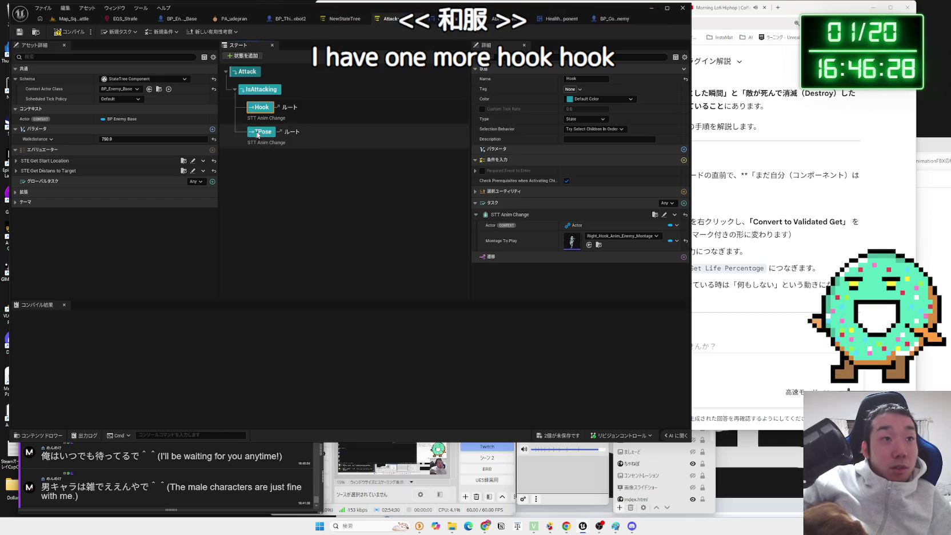
left_click(258, 134)
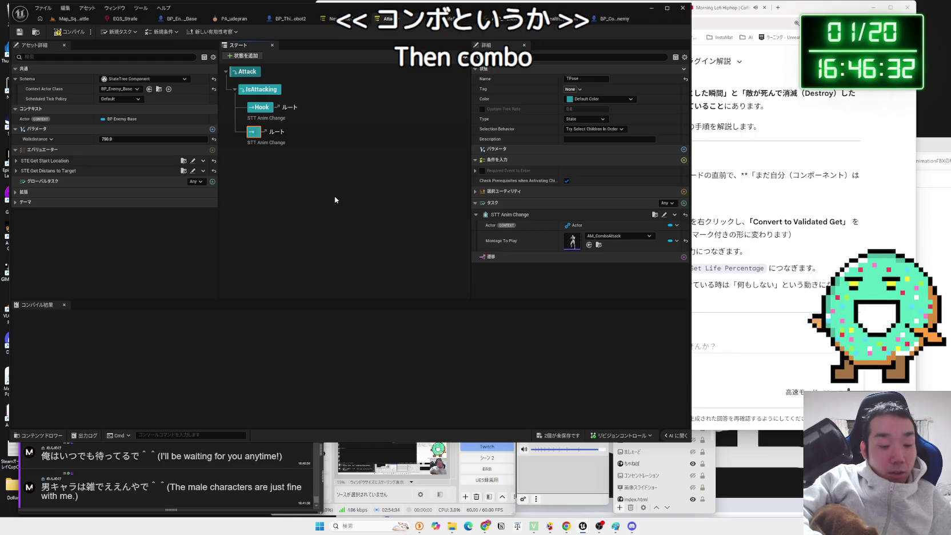
key("F2")
type("BigHook")
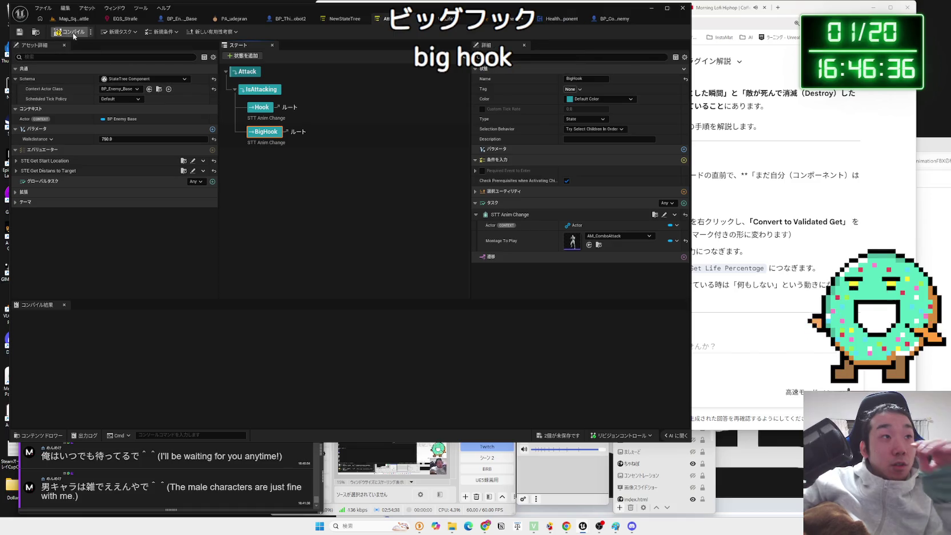
left_click(262, 107)
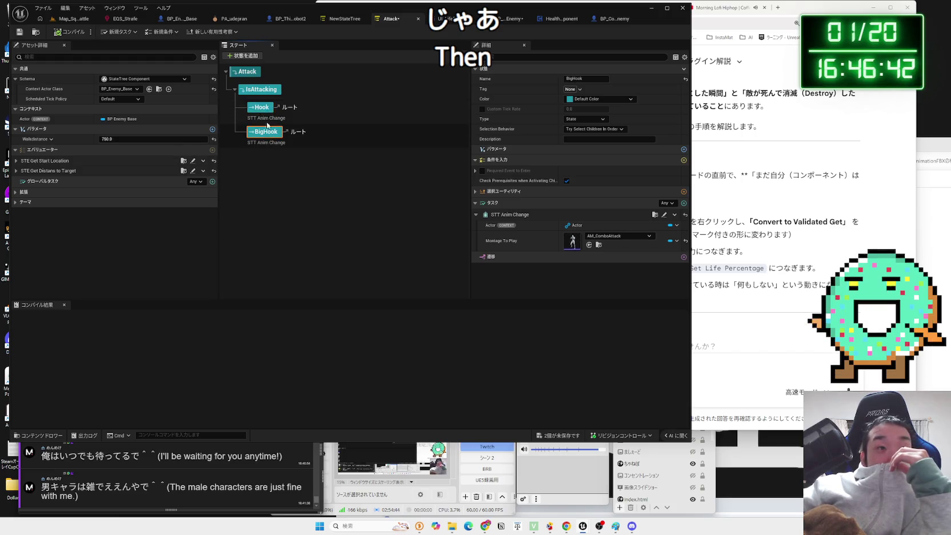
left_click(264, 133)
left_click(719, 372)
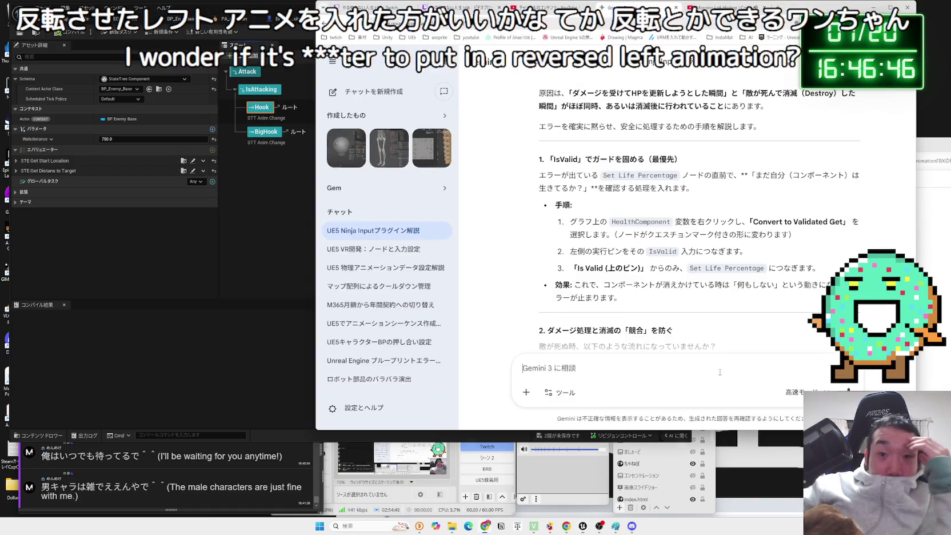
- Ask Gemini in Japanese whether UE5 animations and montages can easily get a left-right mirrored version
type("UE")
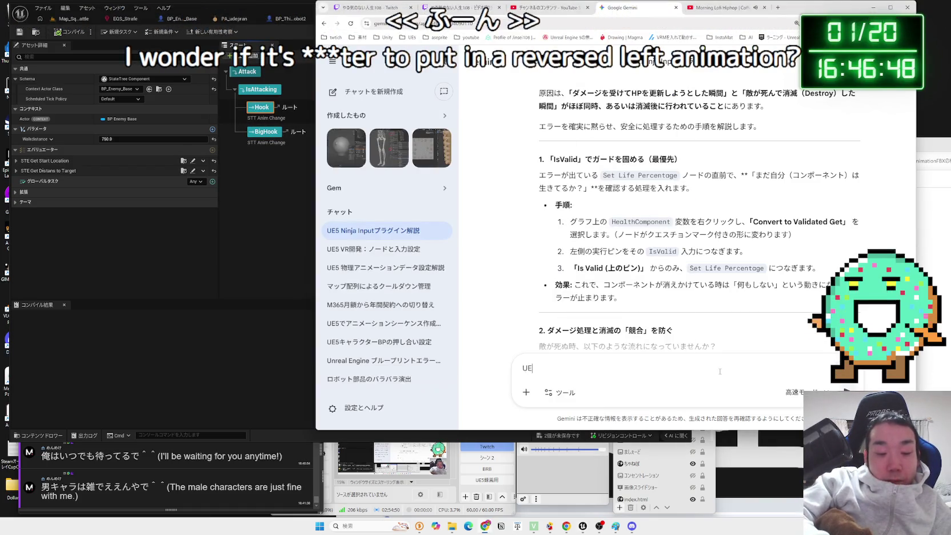
type("5ってあにめーしょnn")
key("space")
type("yamonta-j")
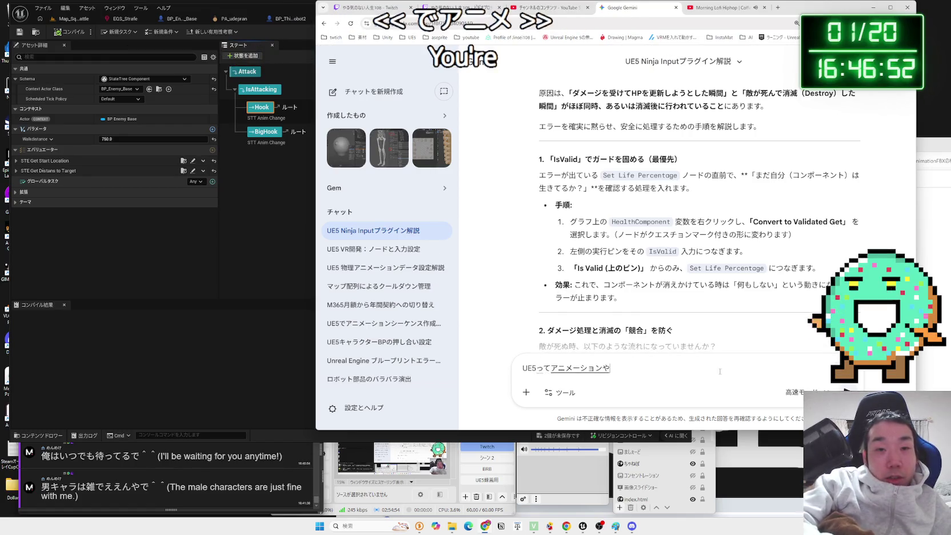
key("space")
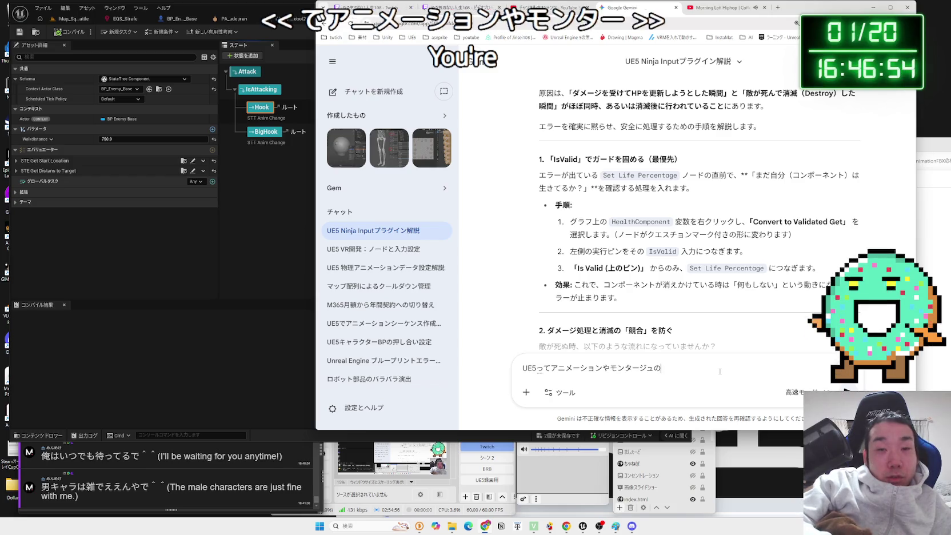
type("bo-n")
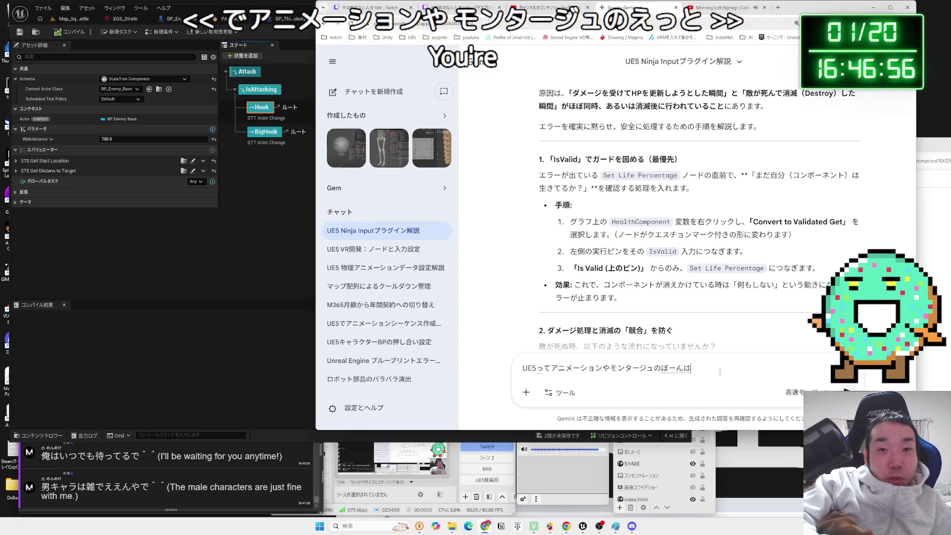
key("space")
type("nn")
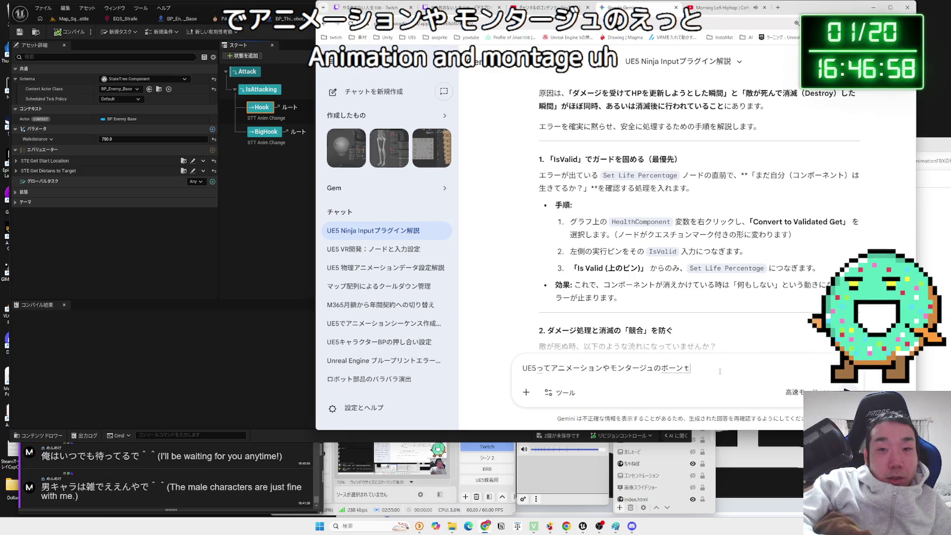
type("ei")
key("space")
type("sa")
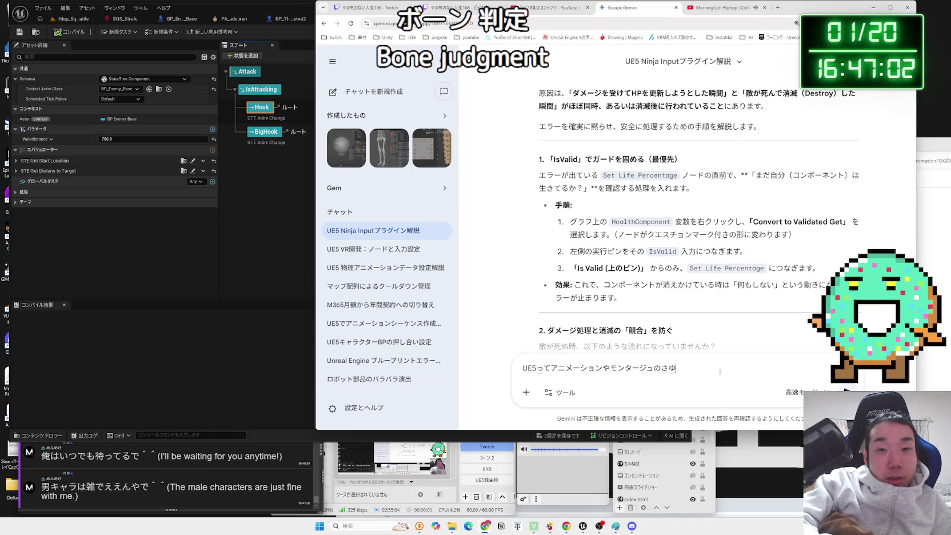
type("ntai")
key("space")
type("ba-jonntte")
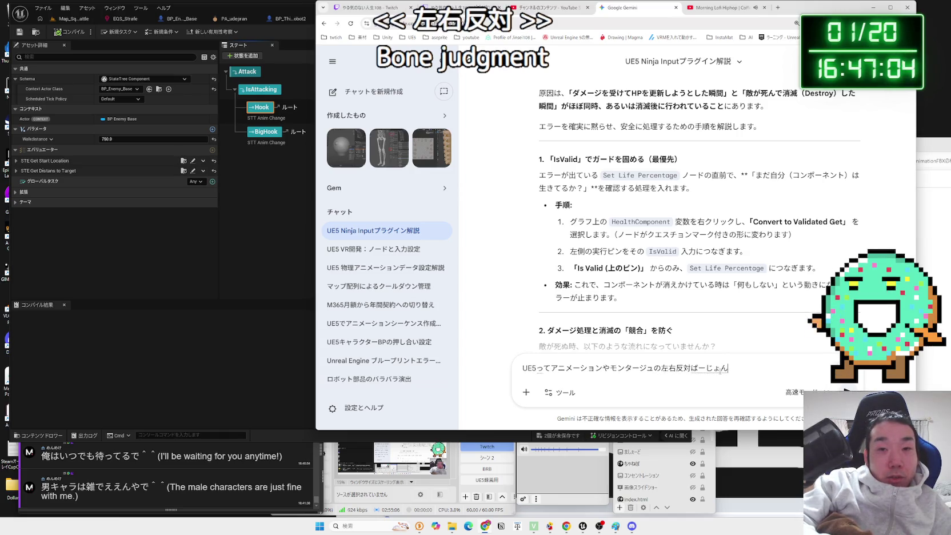
key("space")
type("kanntann")
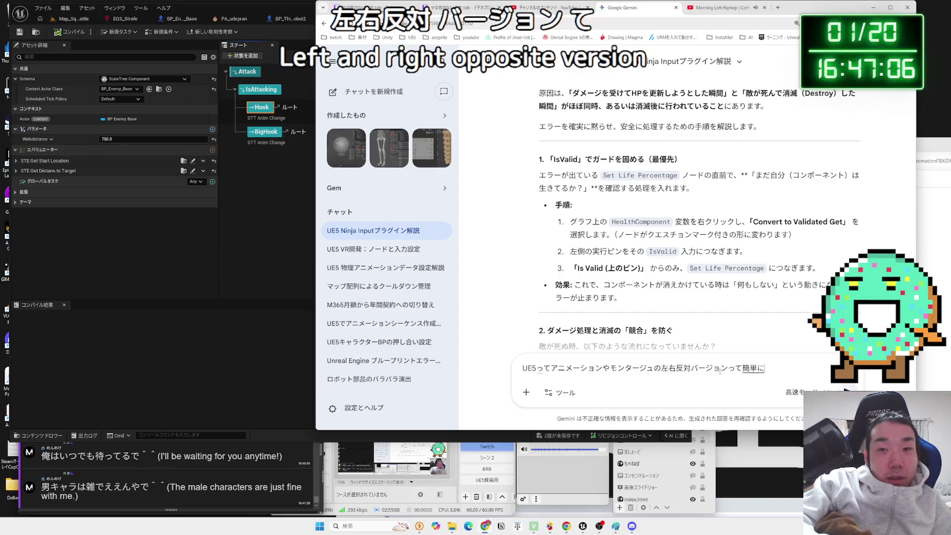
type("dekiru?")
key("Return")
key("Return")
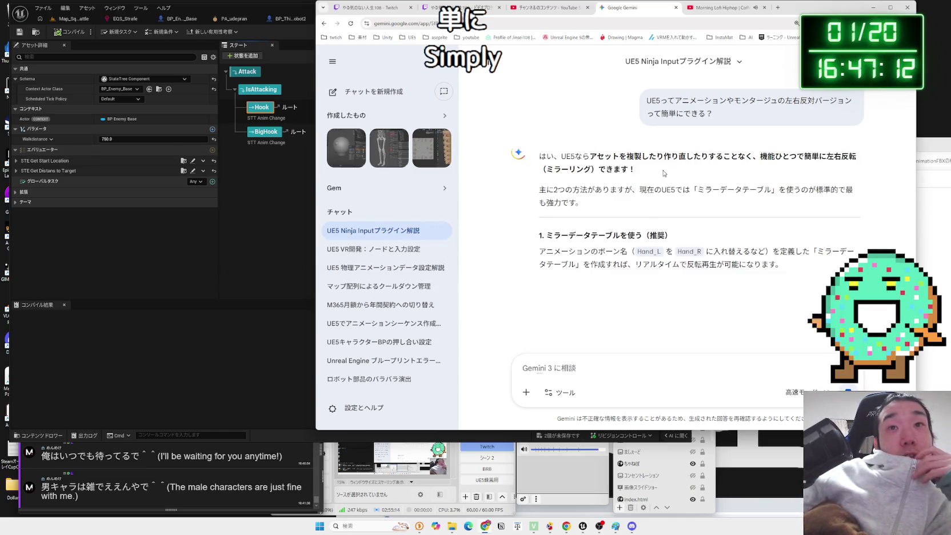
- Read through Gemini's Mirror Data Table answer, highlighting its steps about the animation montage
left_click_drag(795, 189, 538, 189)
double_click(759, 189)
left_click(690, 229)
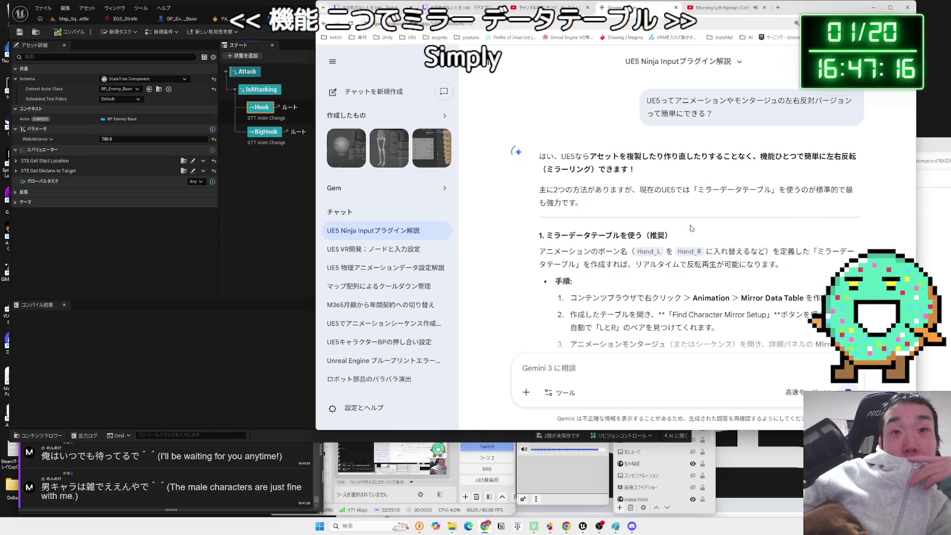
scroll(690, 229, "down", 2)
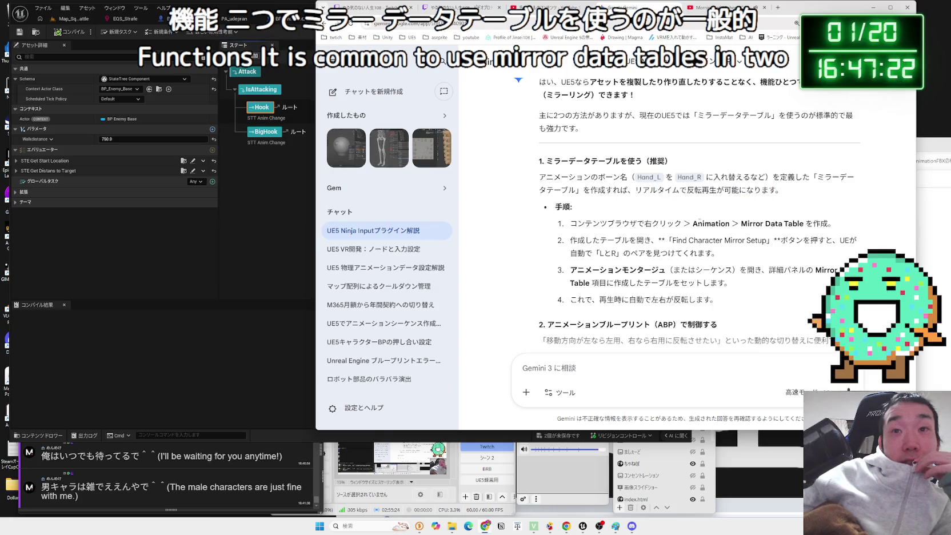
scroll(690, 228, "down", 1)
mouse_move(645, 216)
left_mouse_down()
mouse_move(573, 204)
mouse_move(600, 204)
mouse_move(573, 203)
mouse_move(570, 187)
mouse_move(571, 201)
left_mouse_up()
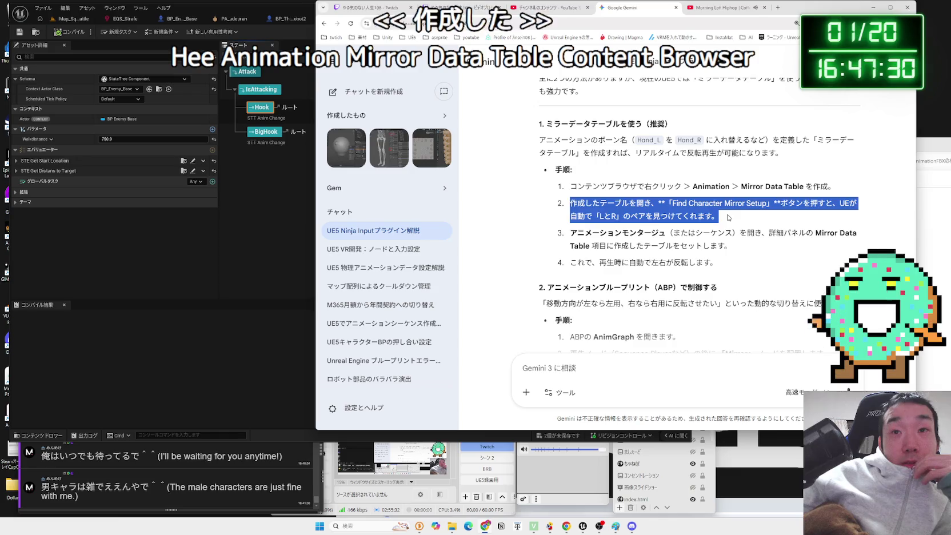
left_click_drag(585, 203, 628, 203)
left_click_drag(571, 203, 729, 217)
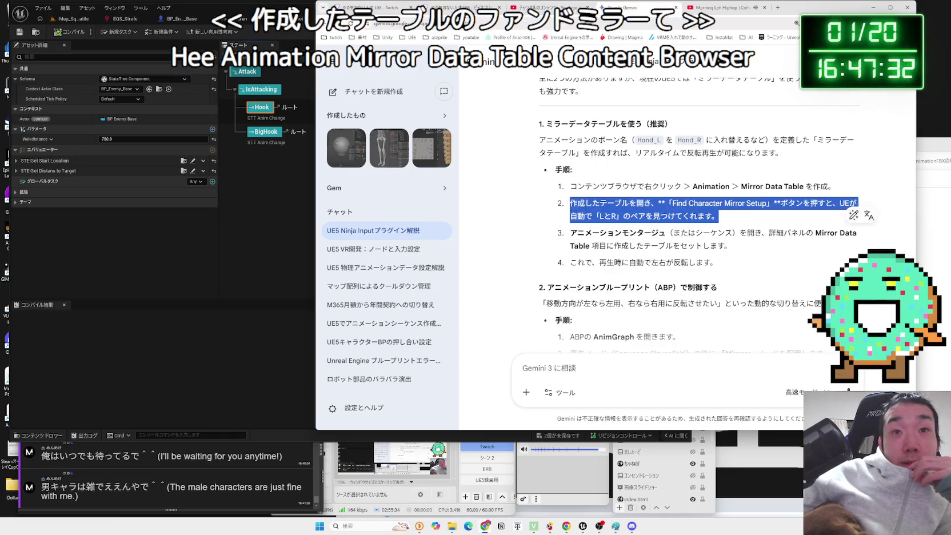
mouse_move(570, 233)
left_mouse_down()
mouse_move(734, 248)
mouse_move(572, 233)
left_mouse_up()
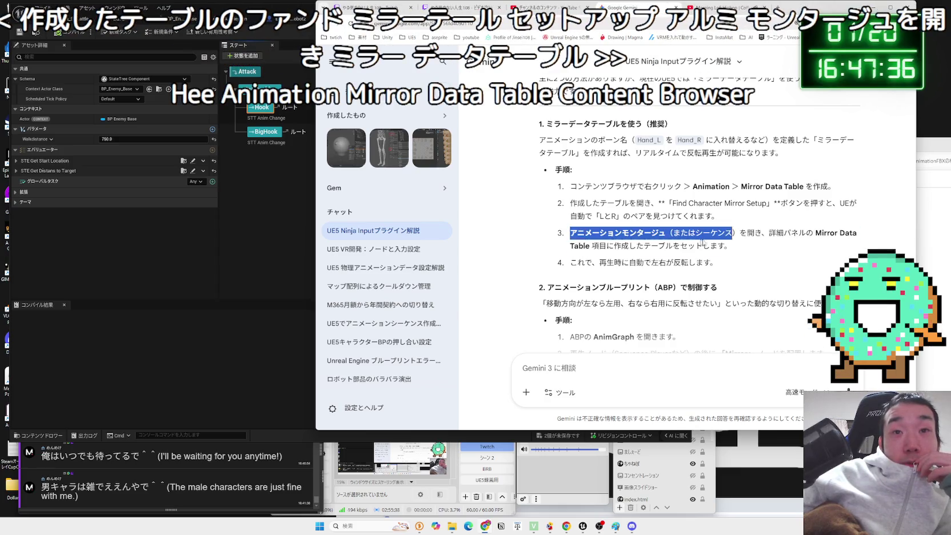
left_click(573, 234)
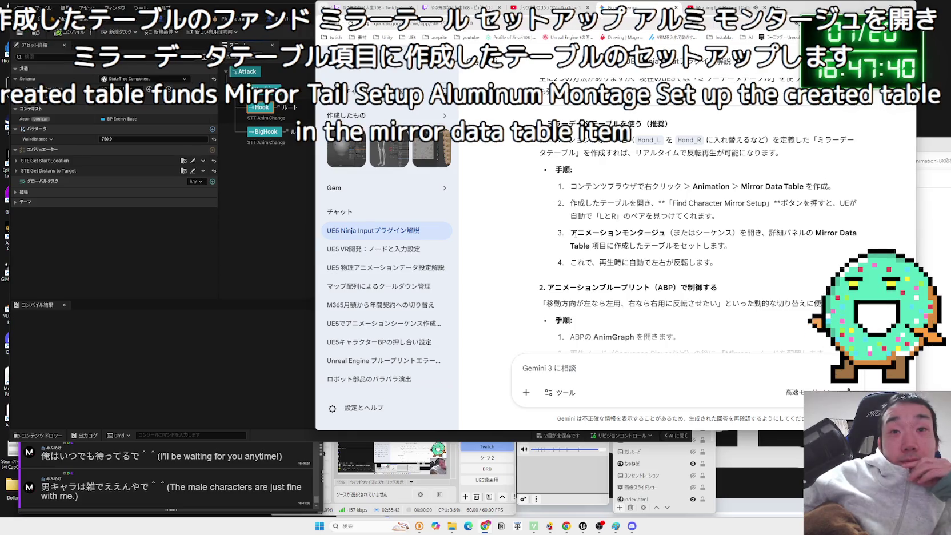
scroll(574, 233, "down", 3)
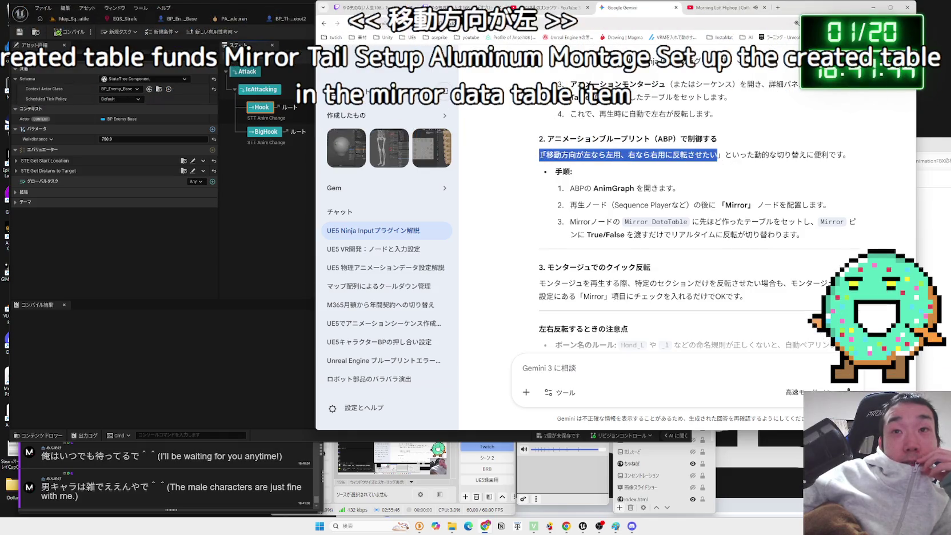
left_click(699, 172)
scroll(685, 220, "down", 3)
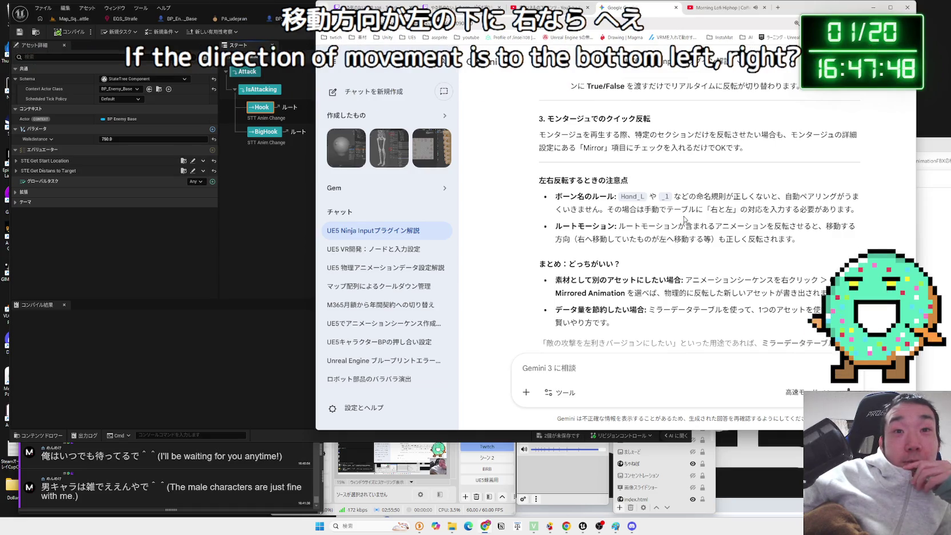
scroll(684, 220, "down", 2)
left_click(283, 213)
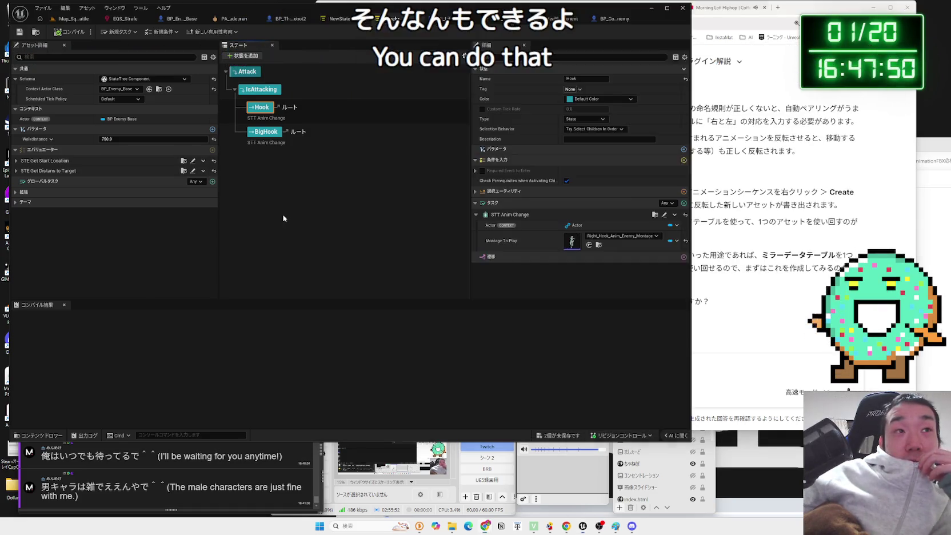
- Save all unsaved state tree changes
left_click(280, 175)
left_click(561, 434)
left_click(525, 347)
- Change Hook's existing transition target from Attack to Tree Succeeded
left_click(261, 108)
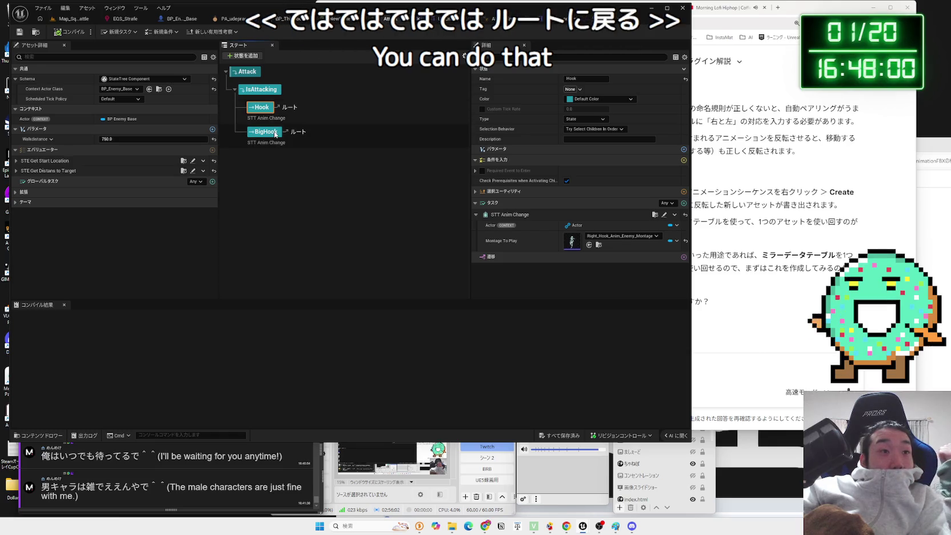
left_click(273, 164)
left_click(275, 107)
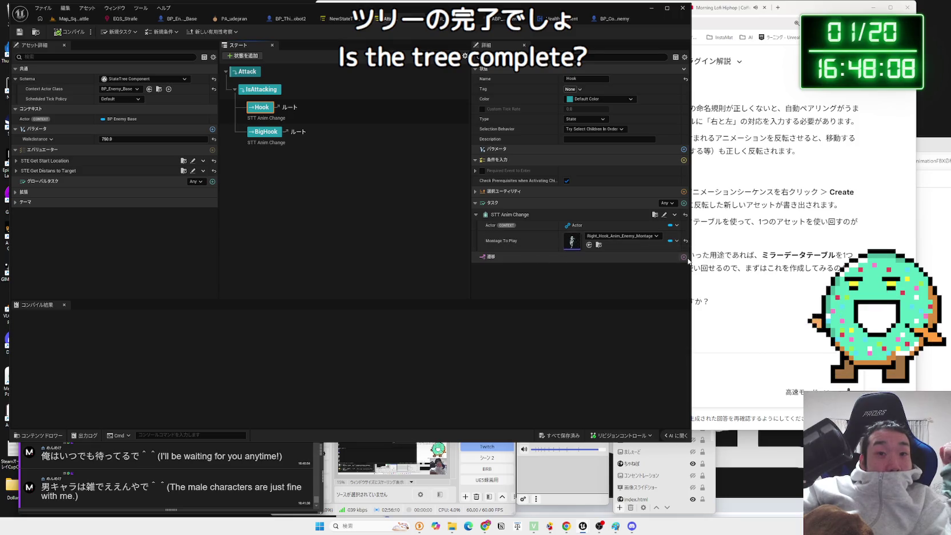
left_click(473, 257)
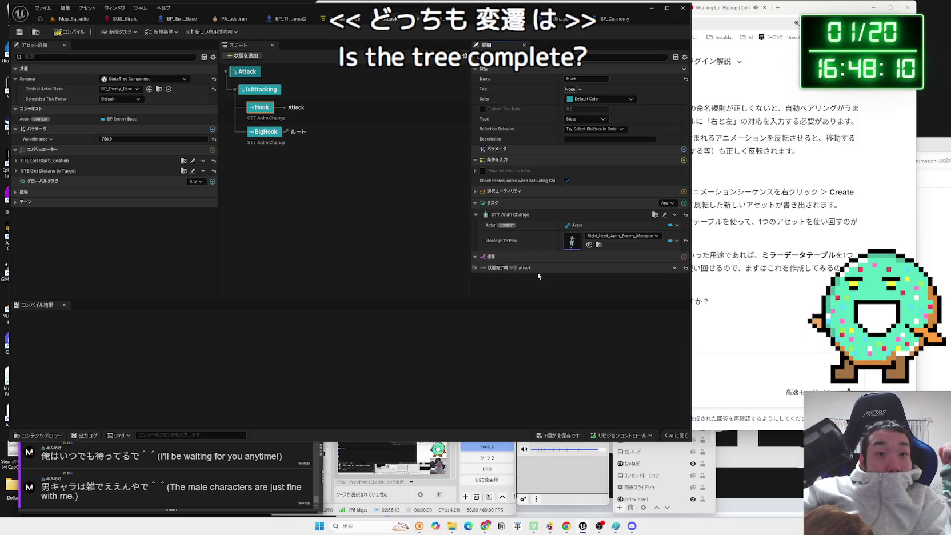
left_click(475, 267)
left_click(583, 283)
left_click(588, 325)
- Add a transition to BigHook that goes to Tree Succeeded
left_click(266, 131)
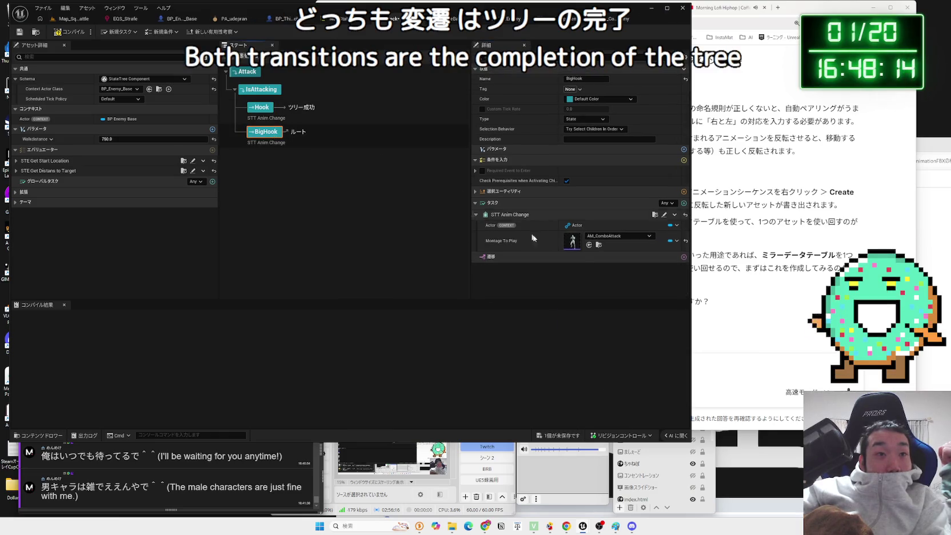
left_click(683, 256)
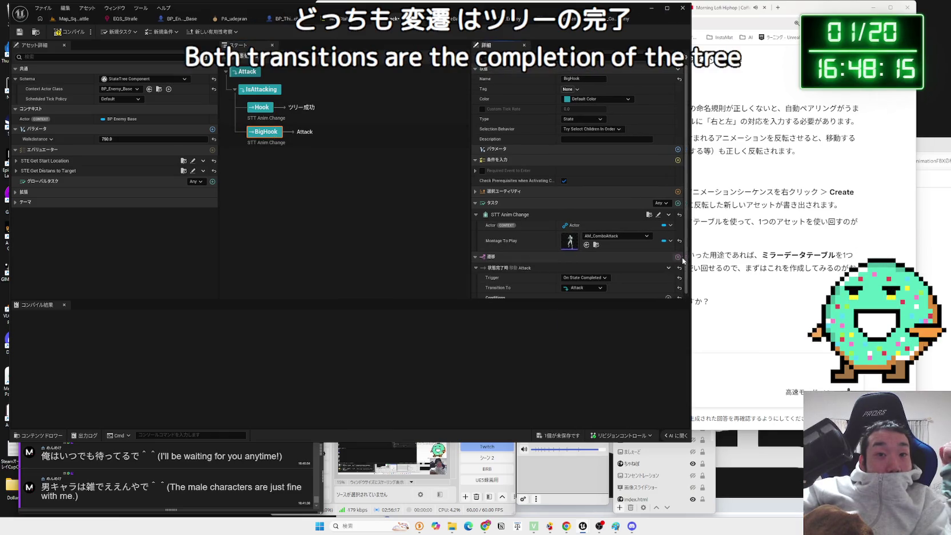
left_click(583, 287)
left_click(587, 329)
left_click(300, 183)
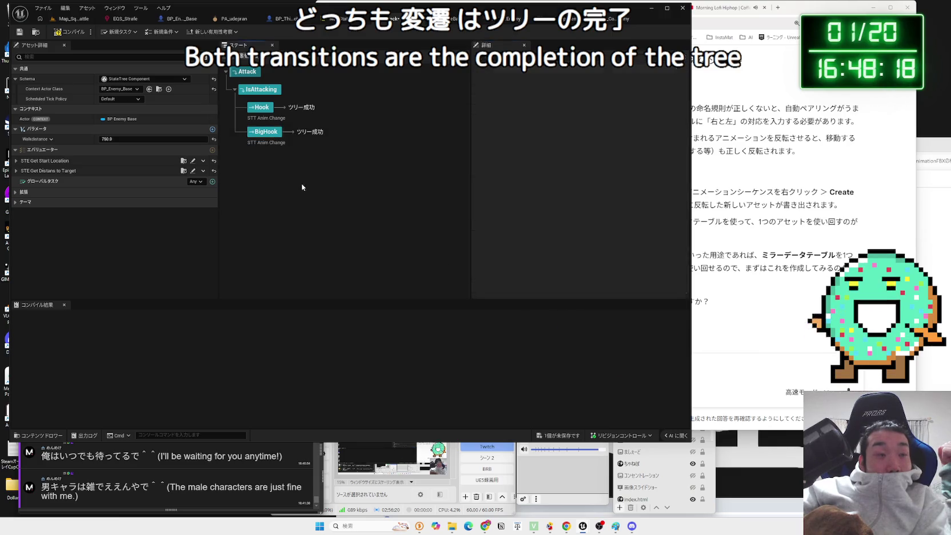
left_click(266, 131)
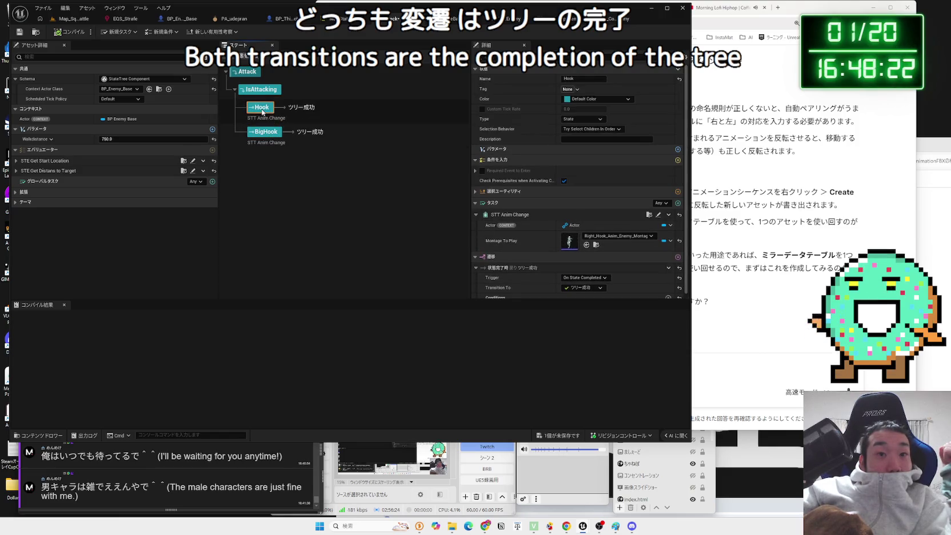
left_click(258, 126)
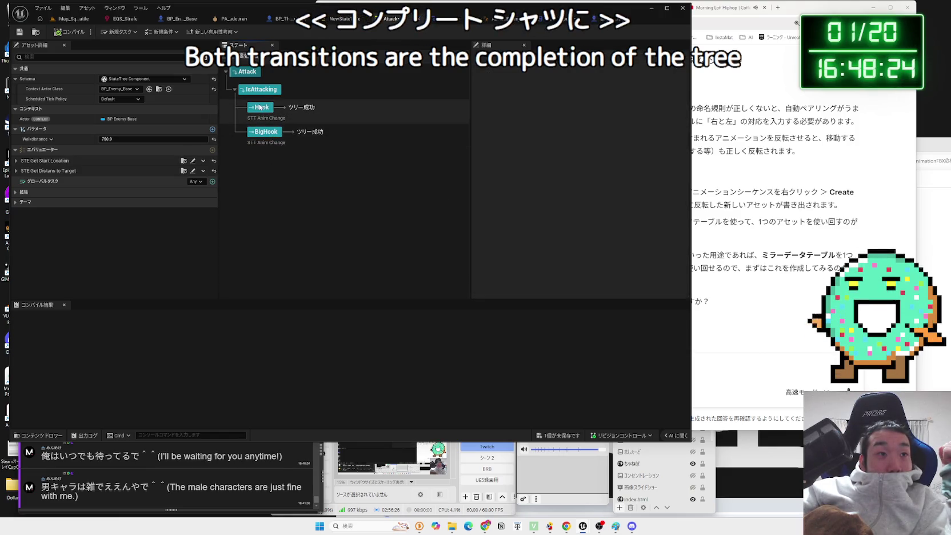
left_click(298, 91)
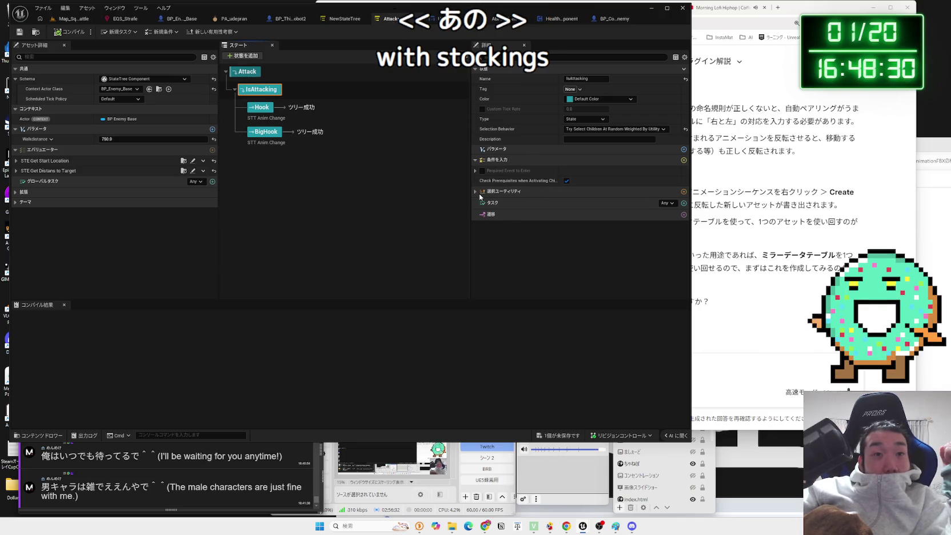
- Undo an accidental deletion of Attack, re-expand Hook and BigHook, and list the New Task types
left_click(252, 75)
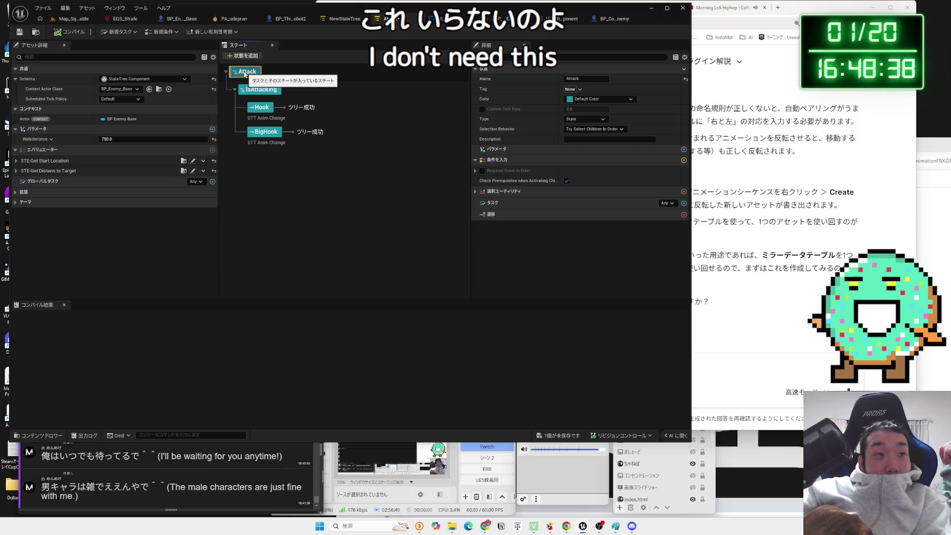
right_click(245, 74)
left_click(276, 135)
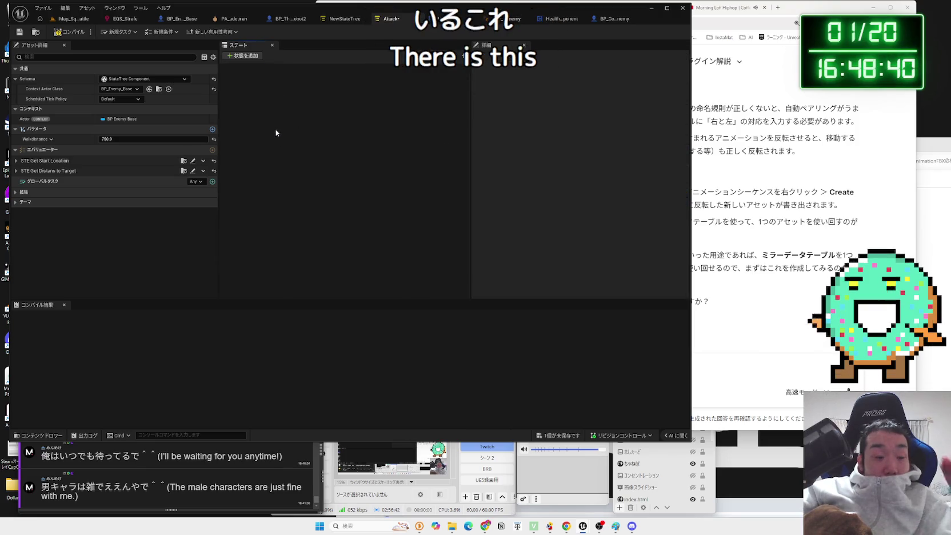
key("ctrl+z")
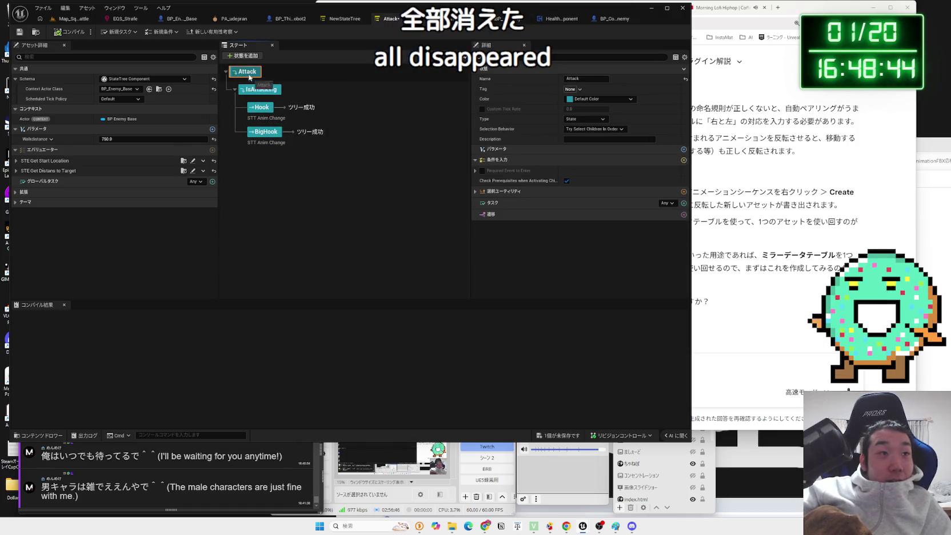
left_click(226, 73)
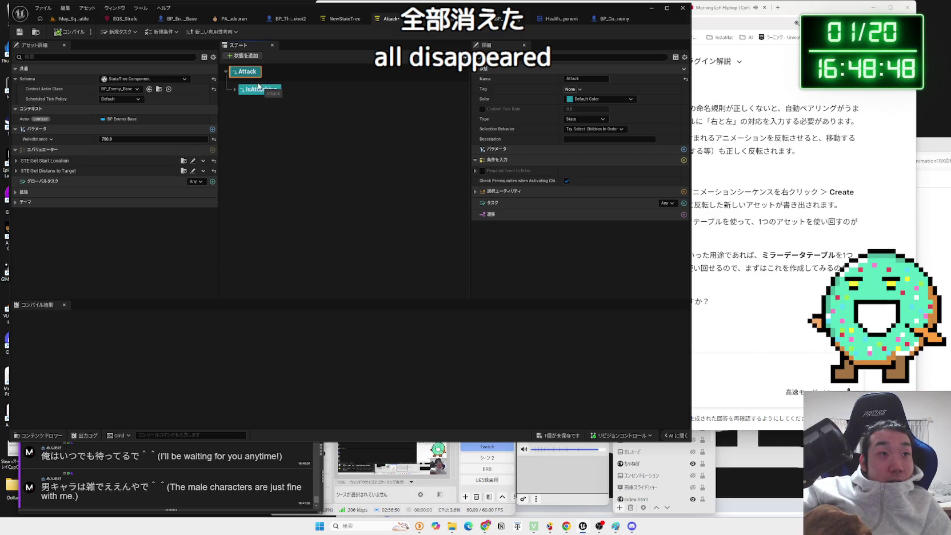
left_click(236, 90)
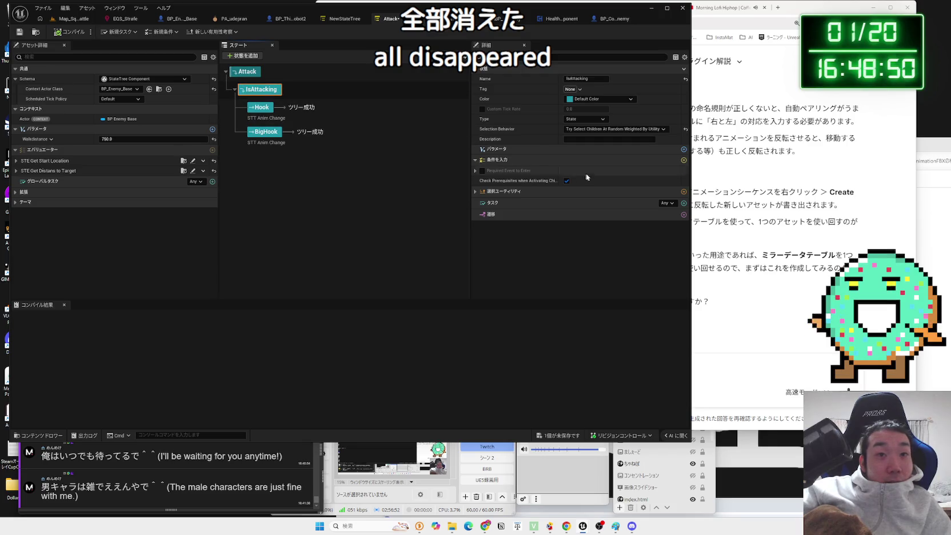
left_click(121, 32)
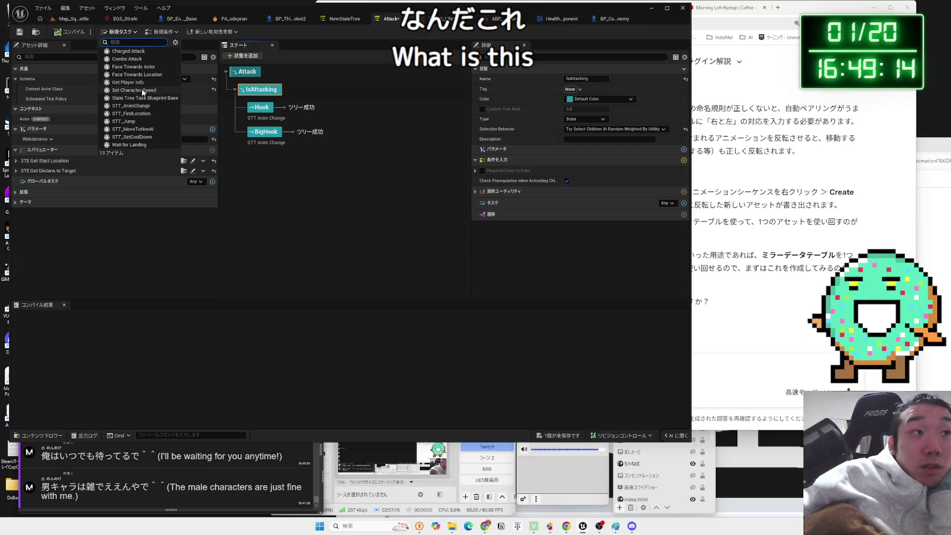
- Start a blueprint-based task named STT_InAttaking, cancel saving it, and show Hook's settings
left_click(143, 99)
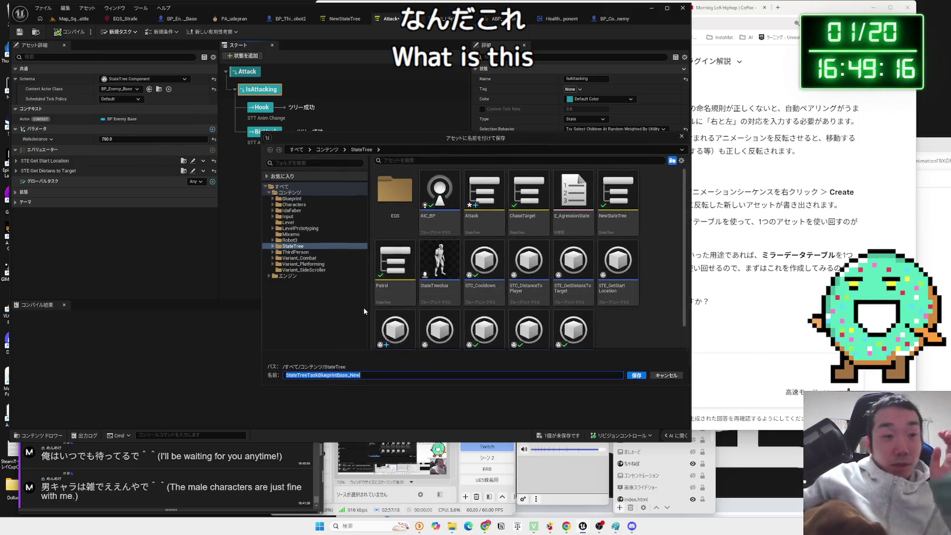
key("BackSpace")
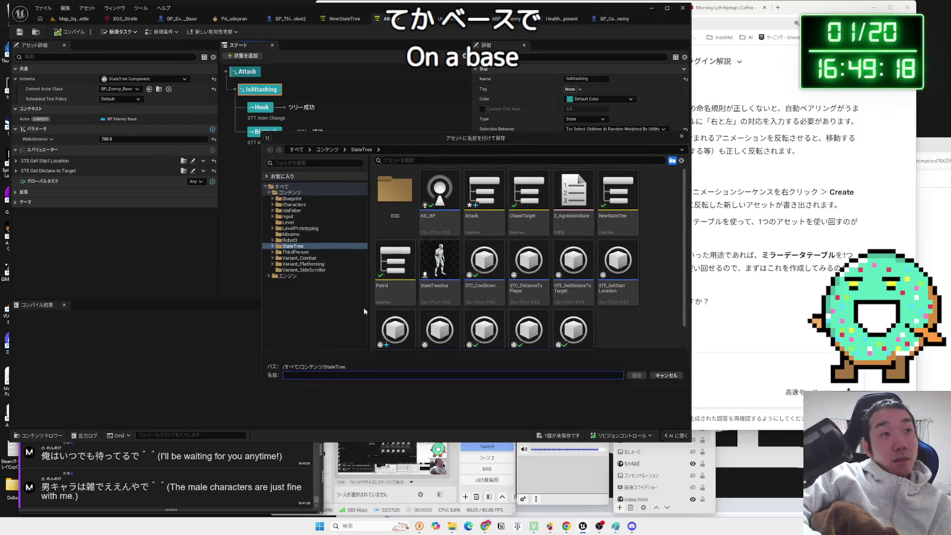
type("STT")
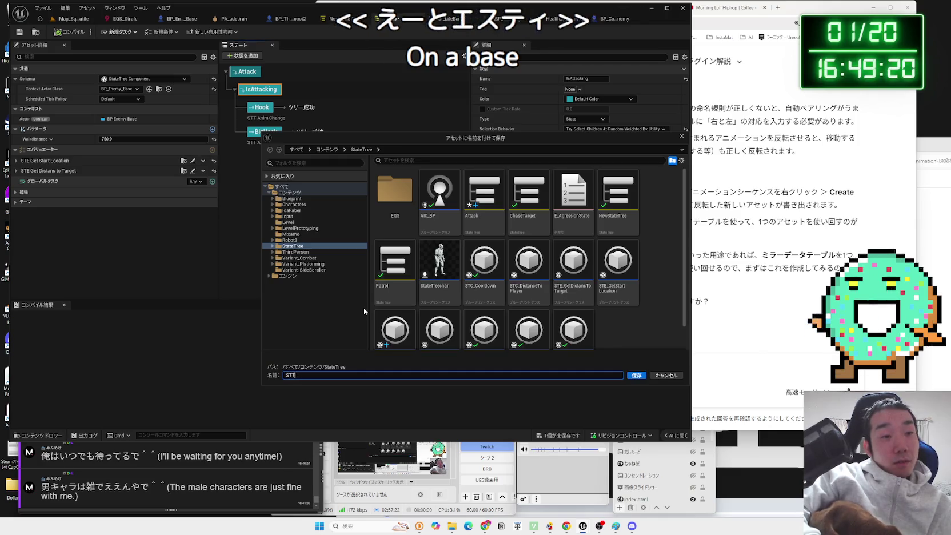
type("_In")
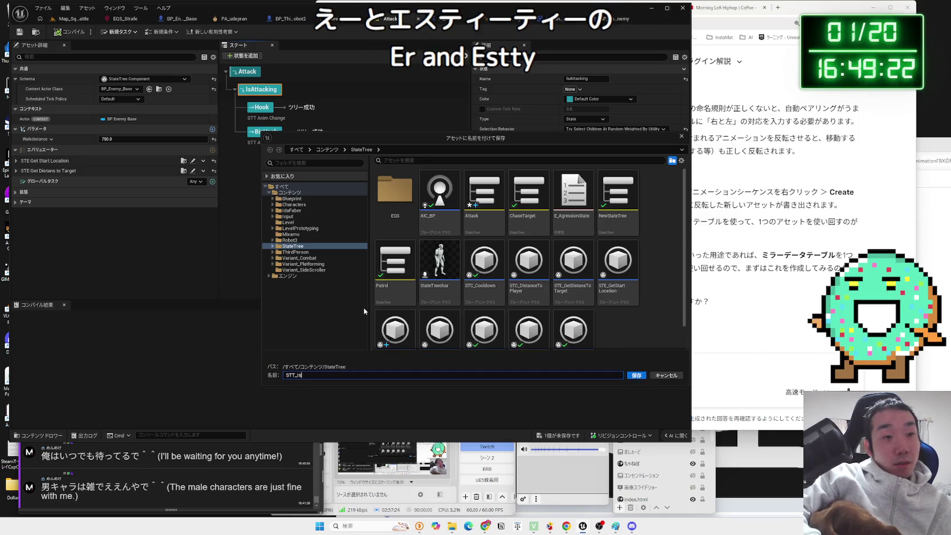
type("Attaking")
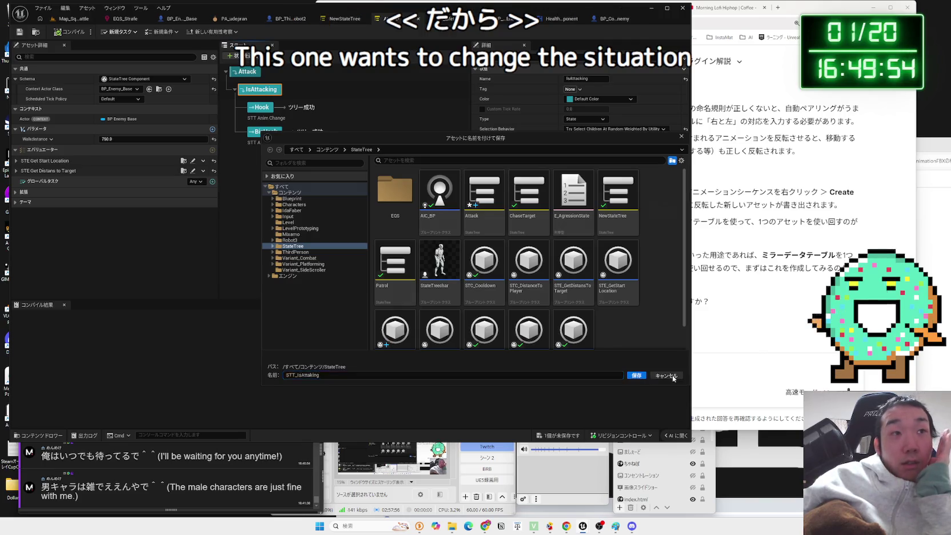
left_click(666, 375)
left_click(411, 108)
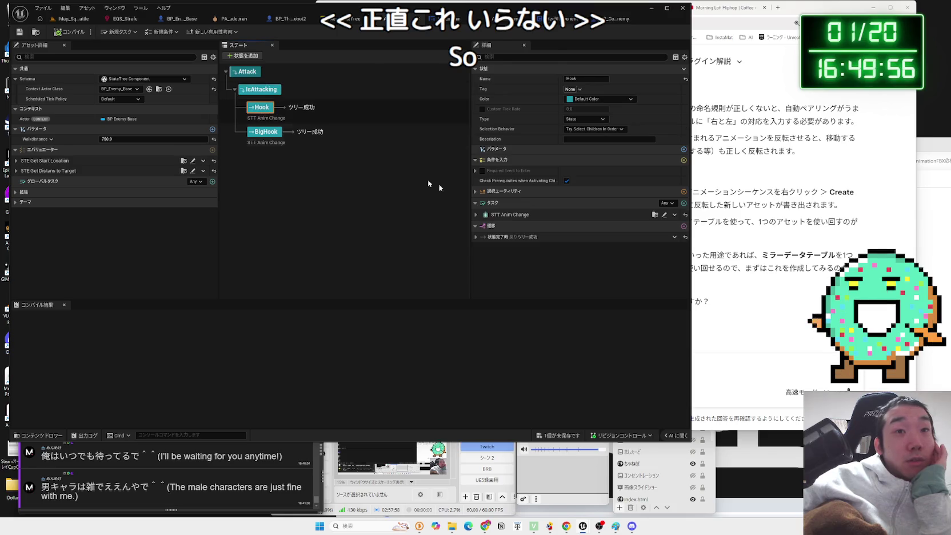
- Browse from Hook's STT Anim Change task to open the STT_AnimChange blueprint, then return to BP_Enemy_Base
left_click(476, 215)
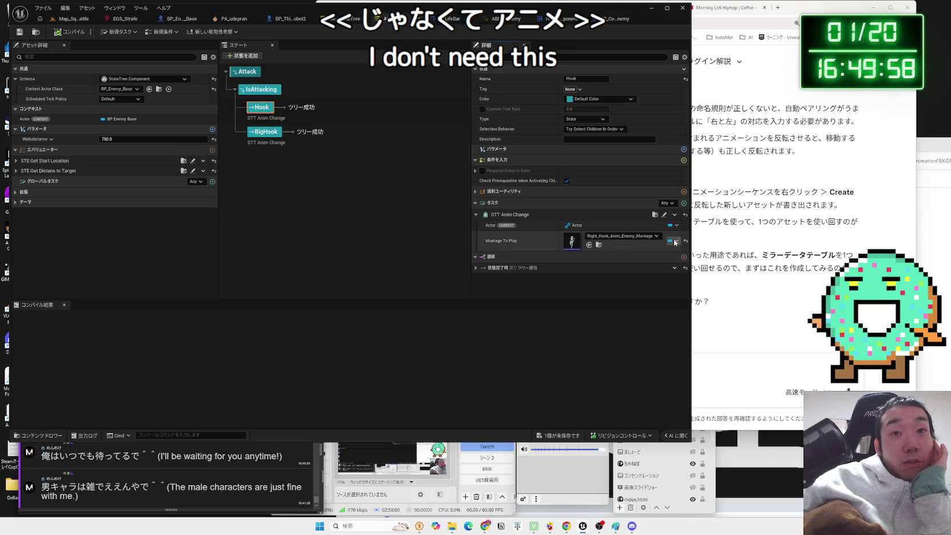
left_click(655, 214)
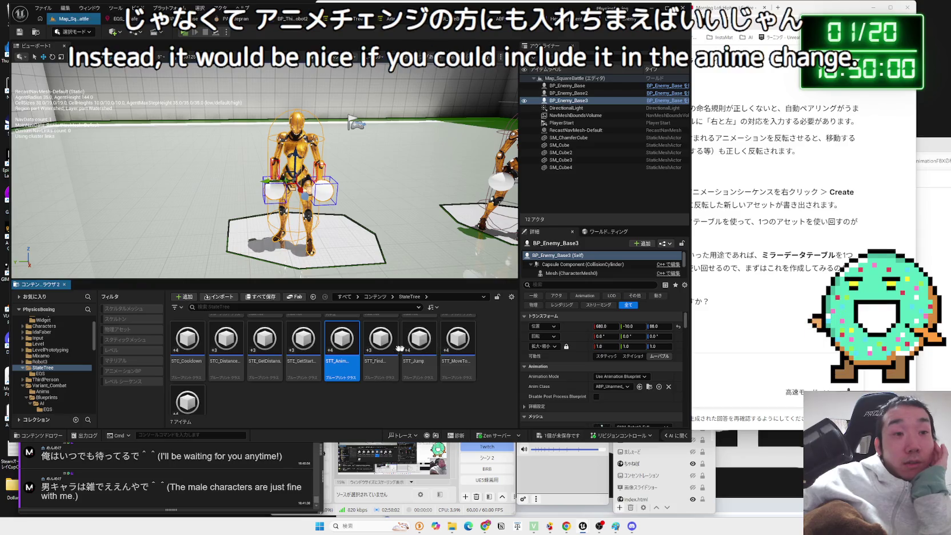
double_click(341, 343)
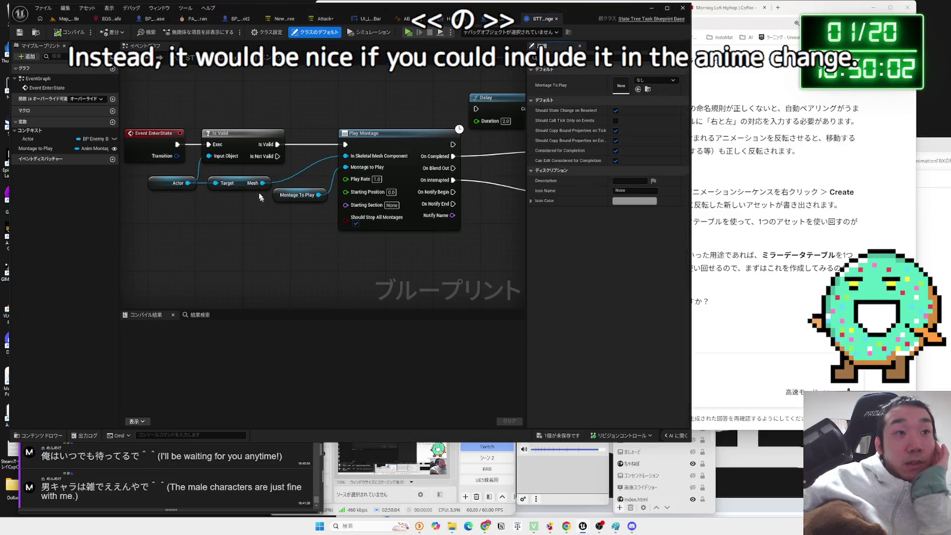
mouse_move(259, 197)
left_mouse_down()
mouse_move(297, 206)
mouse_move(266, 232)
mouse_move(336, 233)
mouse_move(279, 209)
mouse_move(297, 245)
left_mouse_up()
type("ta")
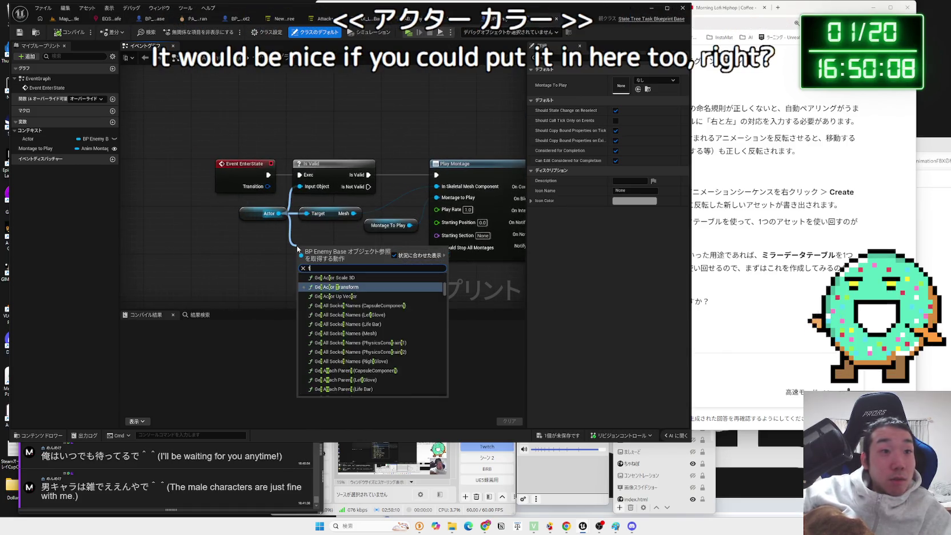
key("BackSpace")
key("BackSpace")
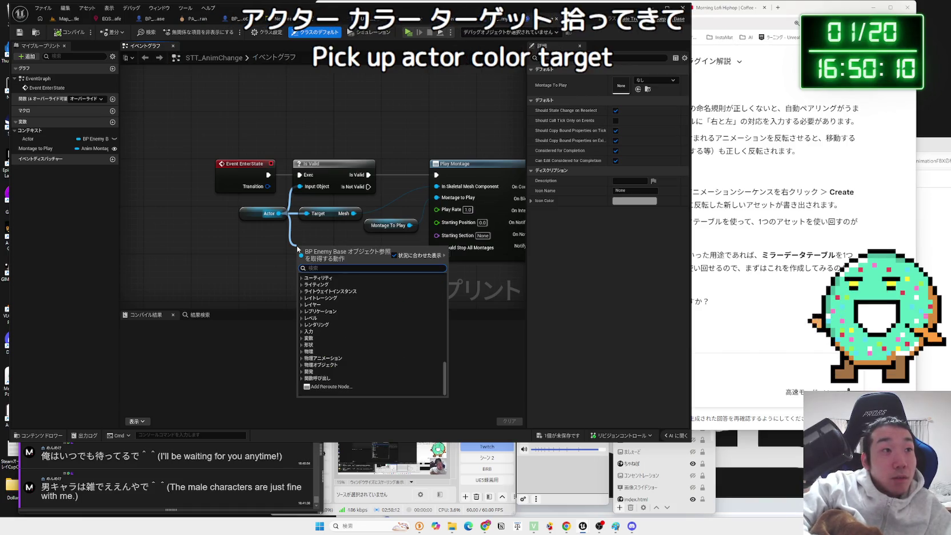
left_click(218, 231)
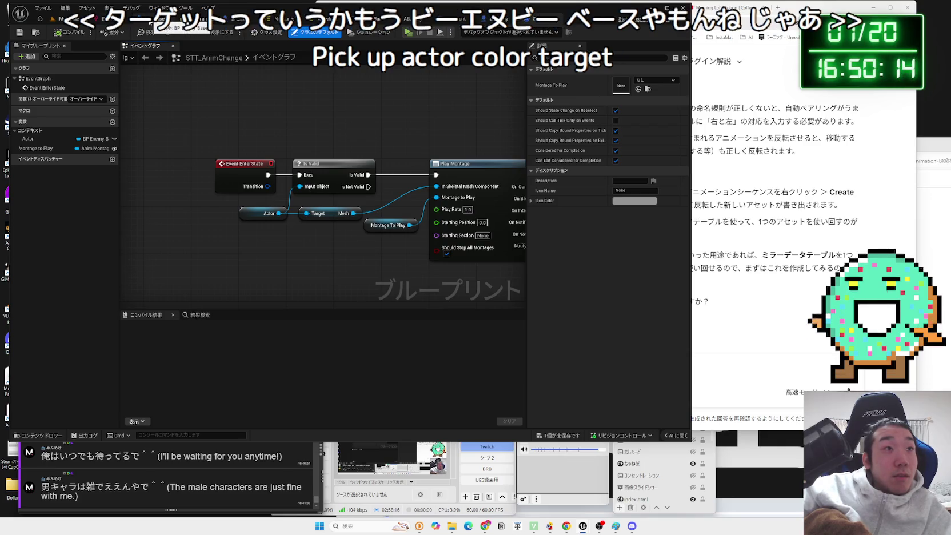
left_click(162, 18)
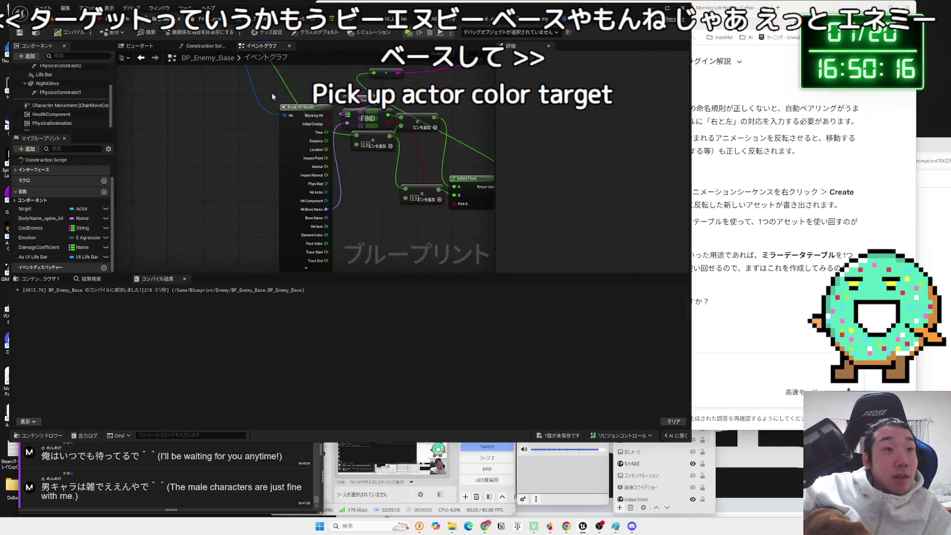
key("alt+Tab")
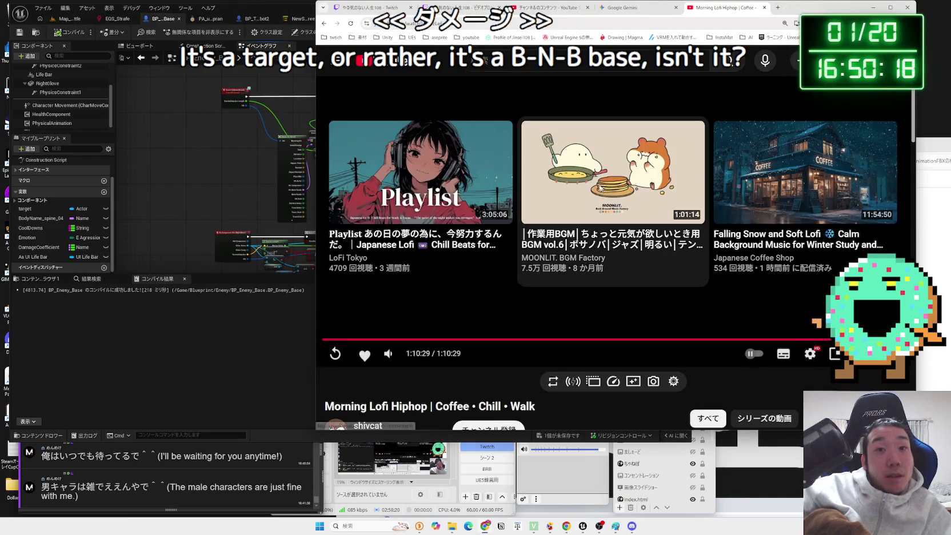
left_click(582, 525)
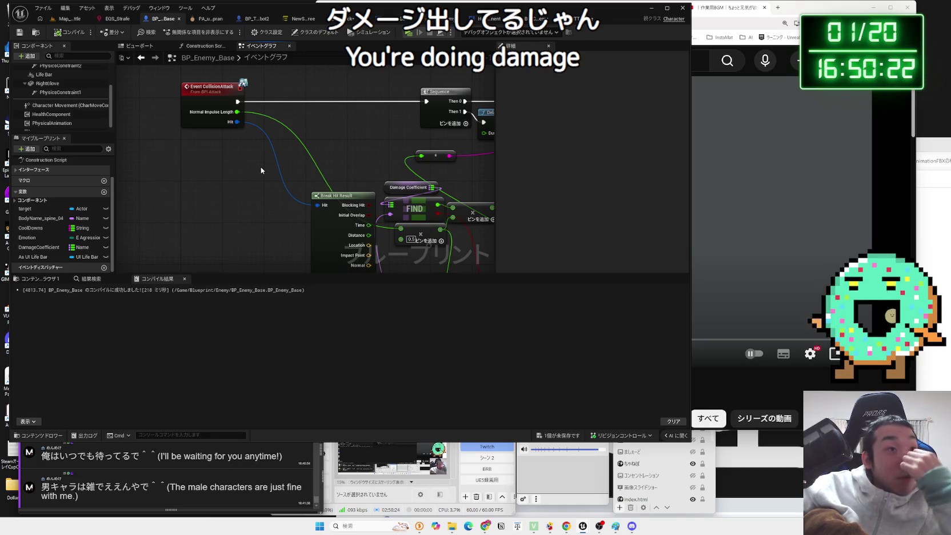
scroll(271, 167, "down", 4)
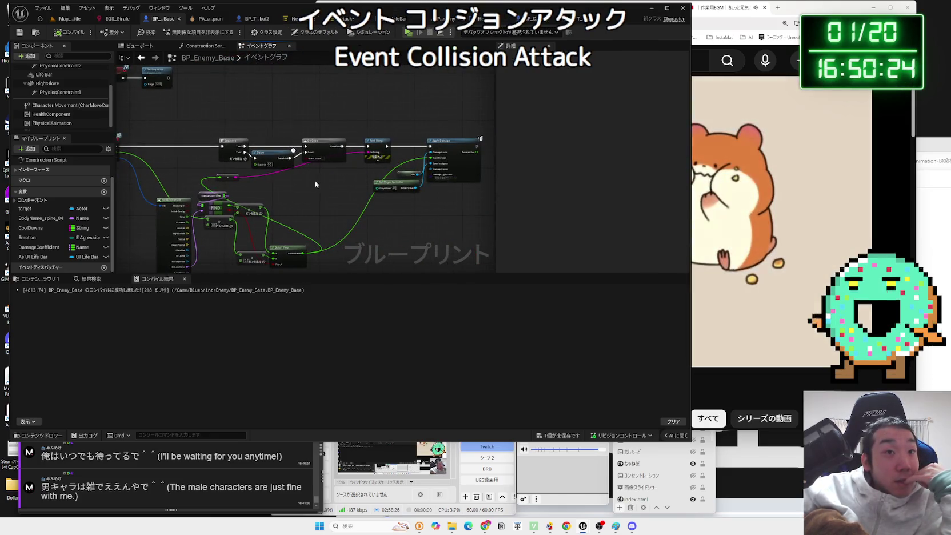
left_click(391, 207)
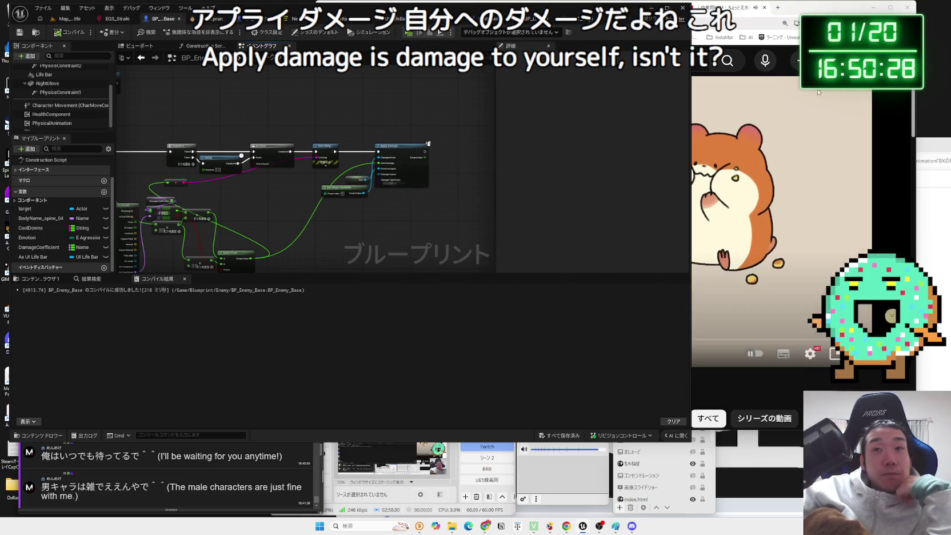
key("alt+Tab")
left_click(301, 77)
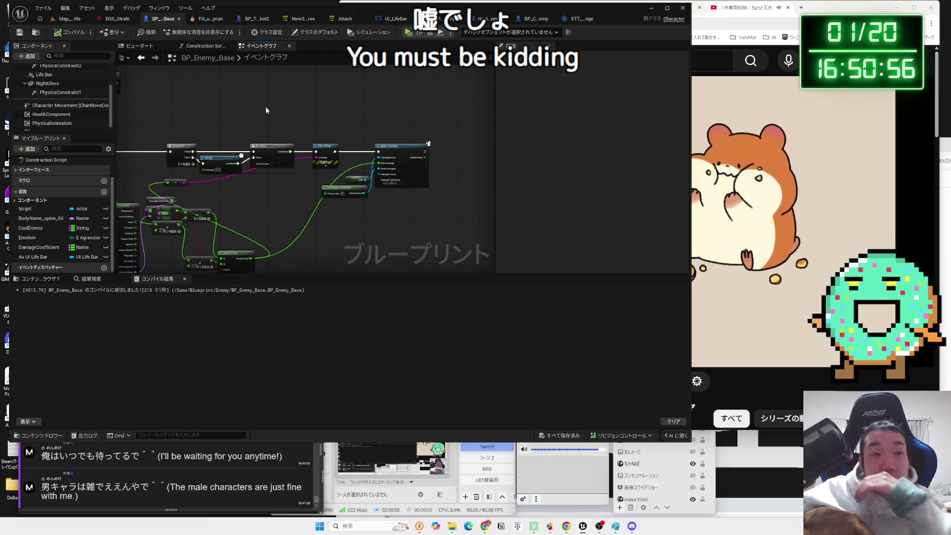
- Pull the RightGlove hit event, Vector Length, 1000.0 comparison and AND nodes into a tighter layout
left_click_drag(157, 195, 209, 155)
scroll(425, 151, "up", 5)
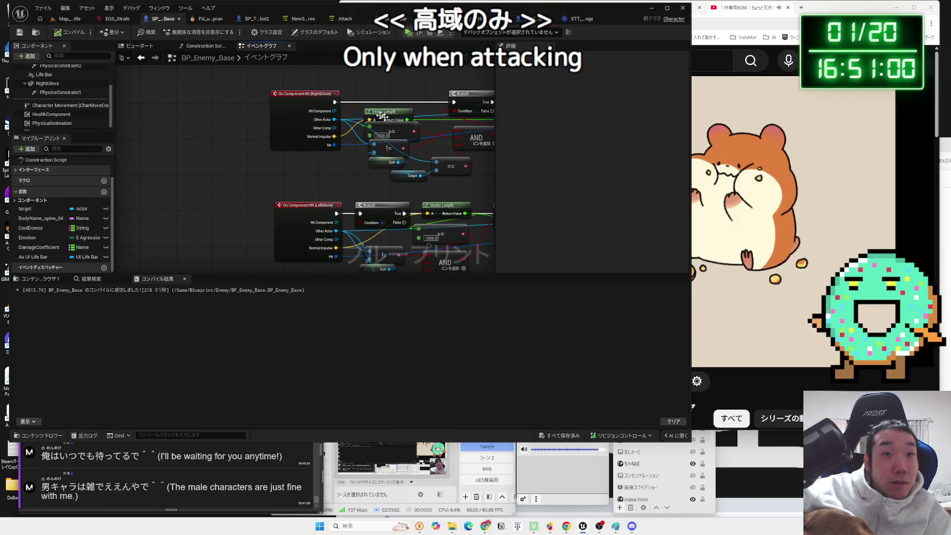
left_click_drag(425, 150, 373, 151)
scroll(373, 177, "down", 1)
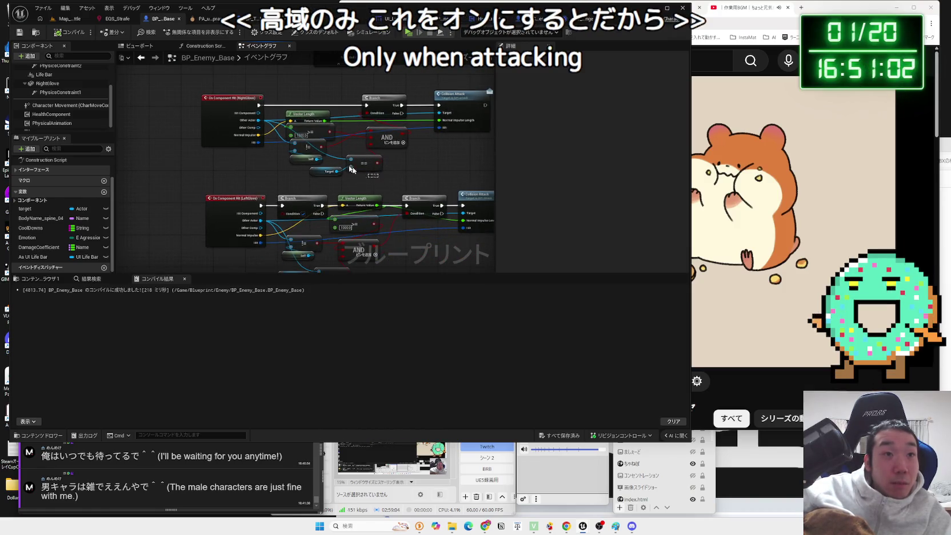
left_click_drag(242, 103, 205, 104)
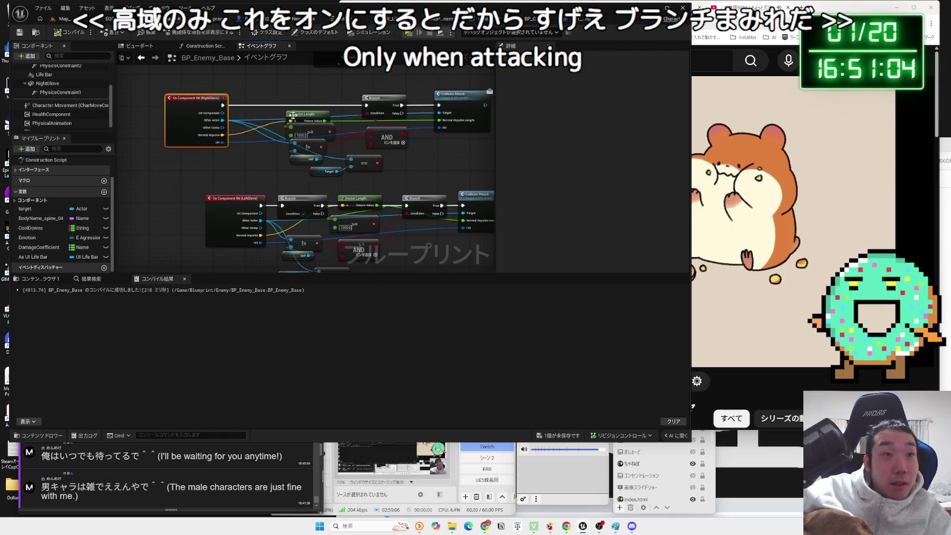
left_click_drag(292, 115, 275, 111)
left_click_drag(327, 127, 304, 114)
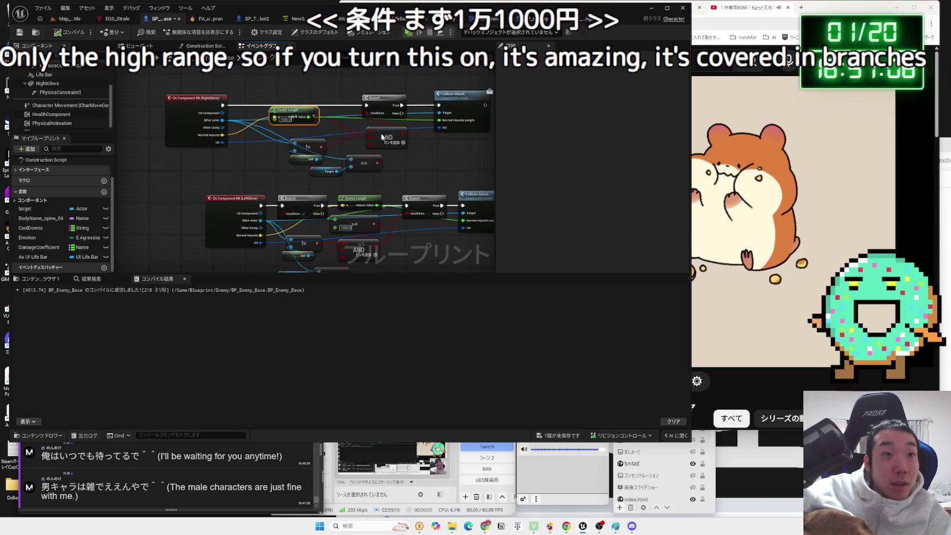
left_click_drag(385, 142, 373, 134)
mouse_move(309, 140)
left_mouse_down()
mouse_move(312, 130)
mouse_move(278, 139)
mouse_move(302, 137)
mouse_move(297, 128)
left_mouse_up()
- Tuck the Self/!= and Target/== nodes together and place the AND node beside them
left_click(277, 139, "shift")
mouse_move(340, 171)
left_mouse_down()
mouse_move(308, 163)
mouse_move(324, 156)
mouse_move(304, 143)
left_mouse_up()
left_click(292, 153)
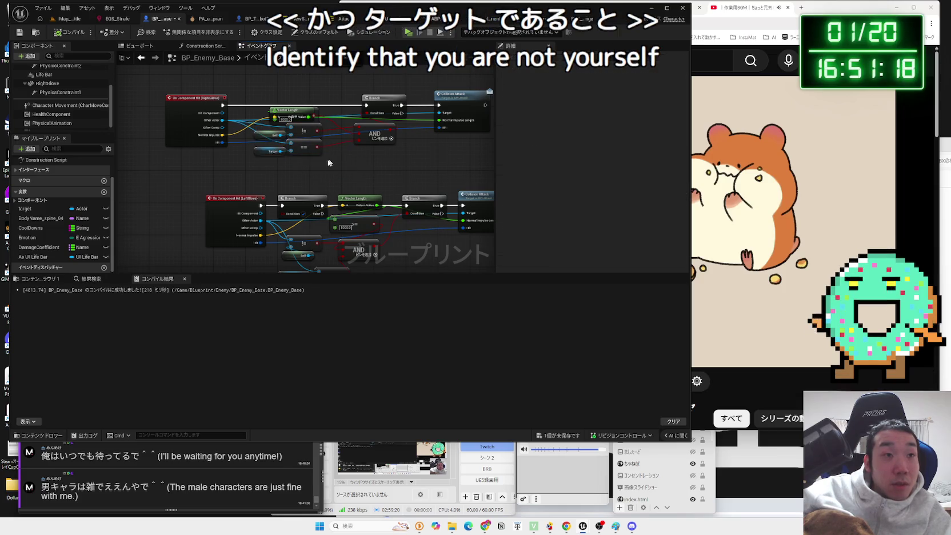
scroll(289, 152, "up", 2)
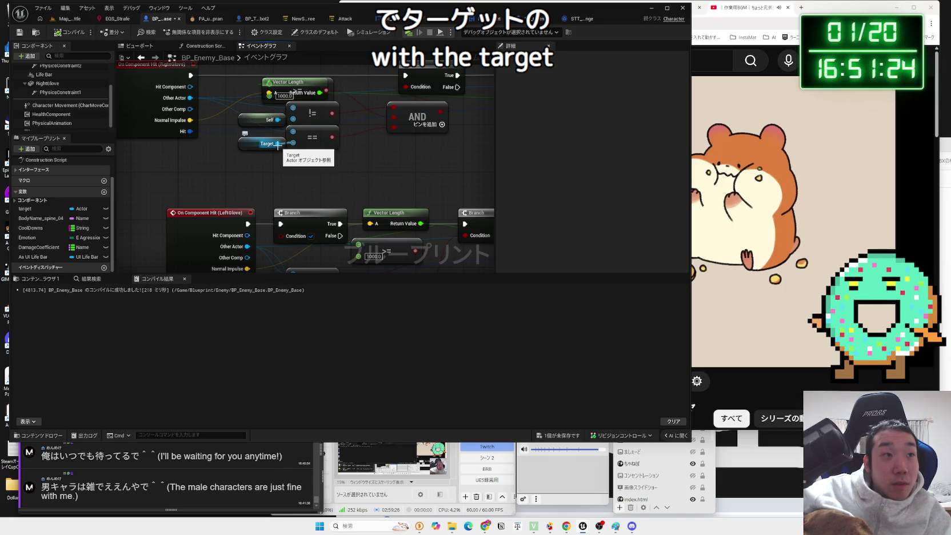
left_click(272, 143)
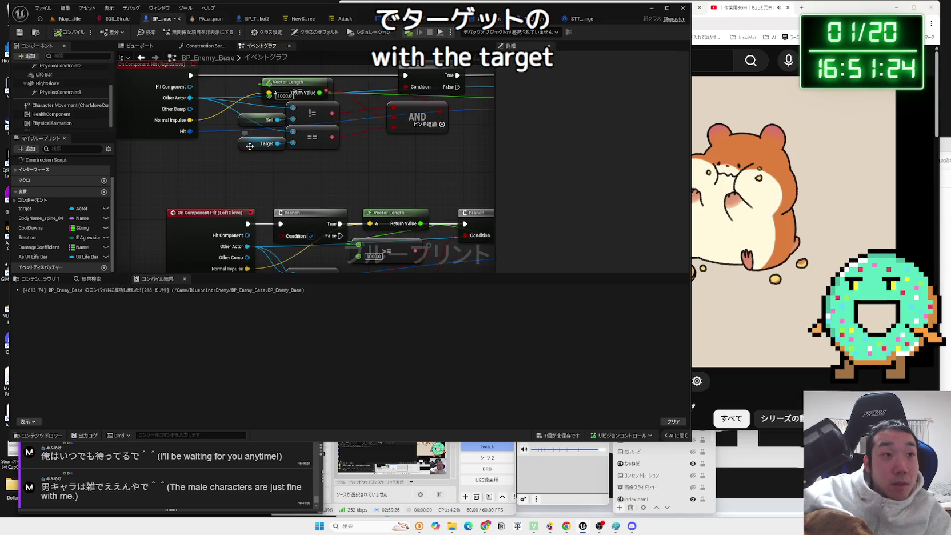
left_click(273, 168)
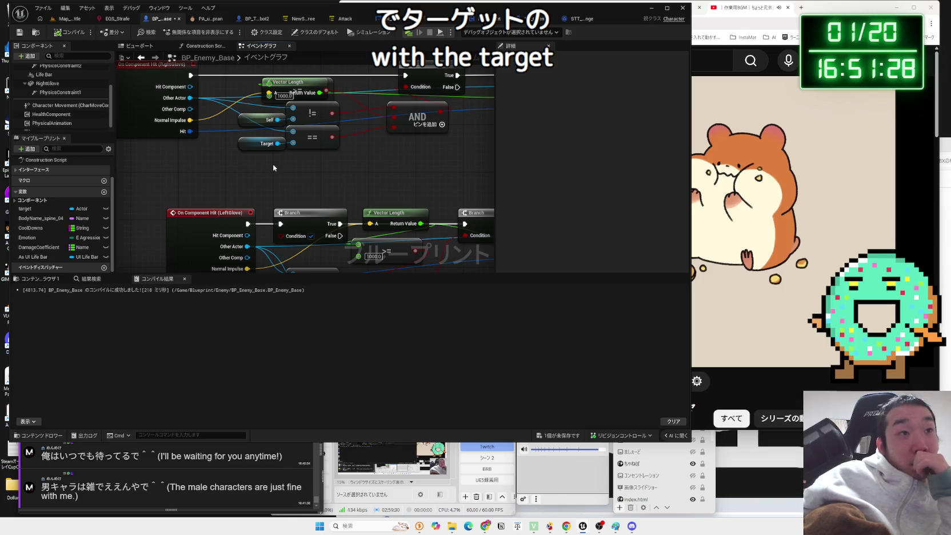
left_click_drag(414, 120, 379, 120)
left_click(381, 150)
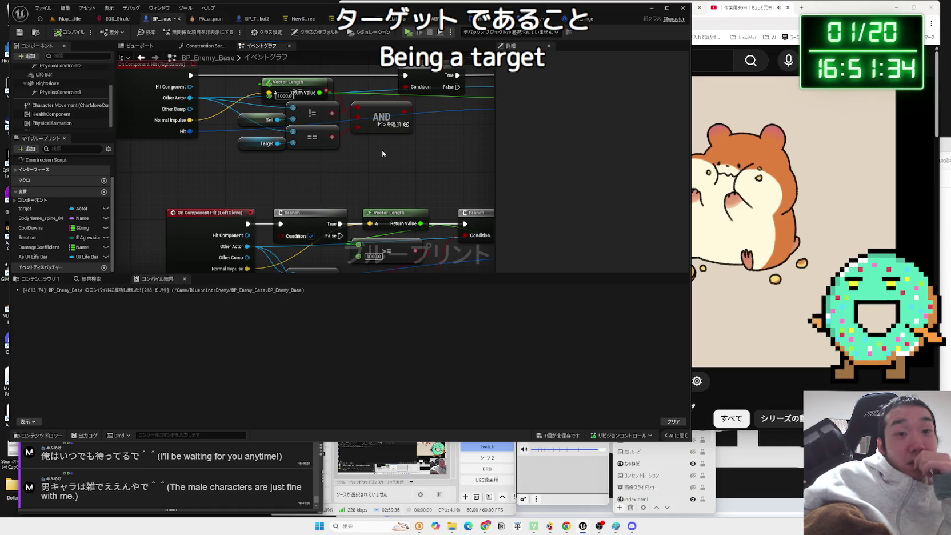
- Save BP_Enemy_Base and add a new Boolean variable
left_click(560, 438)
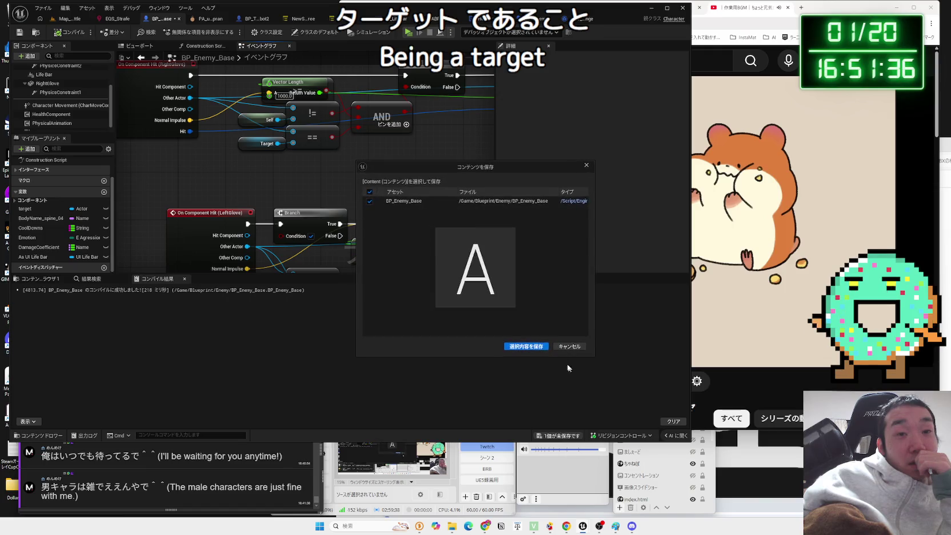
left_click(524, 345)
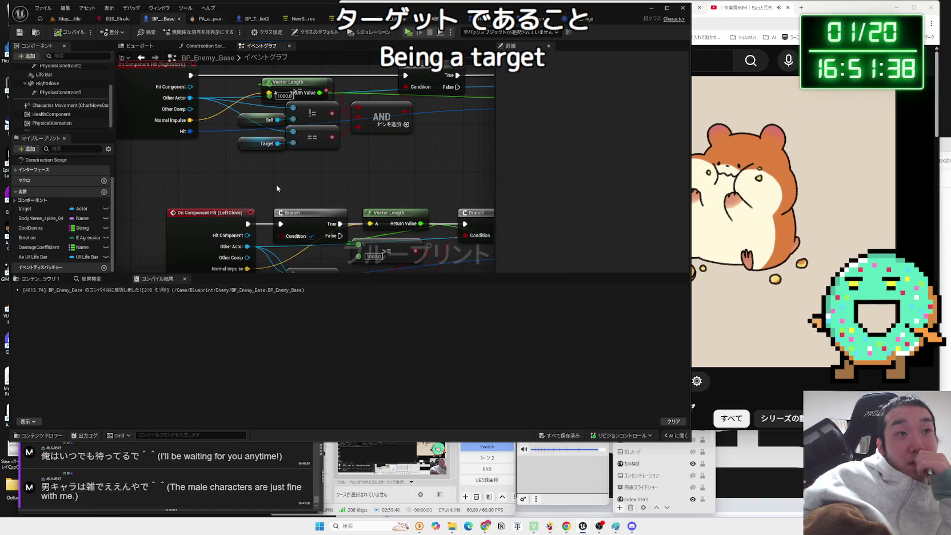
left_click(103, 191)
type("IsAttackin")
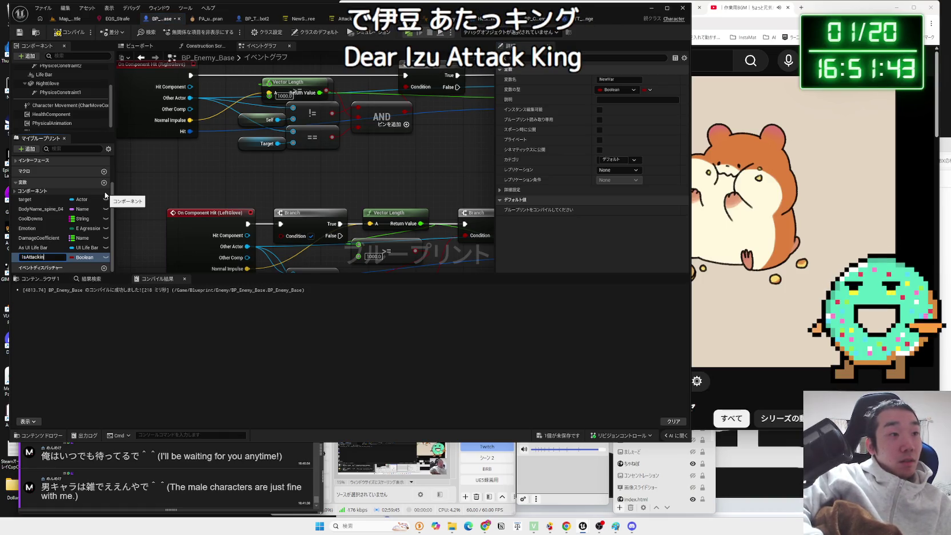
- Name the new Boolean IsAttacking and wire its getter into a third input on the AND node
type("g")
key("Return")
mouse_move(35, 257)
left_mouse_down()
mouse_move(274, 171)
mouse_move(336, 171)
left_mouse_up()
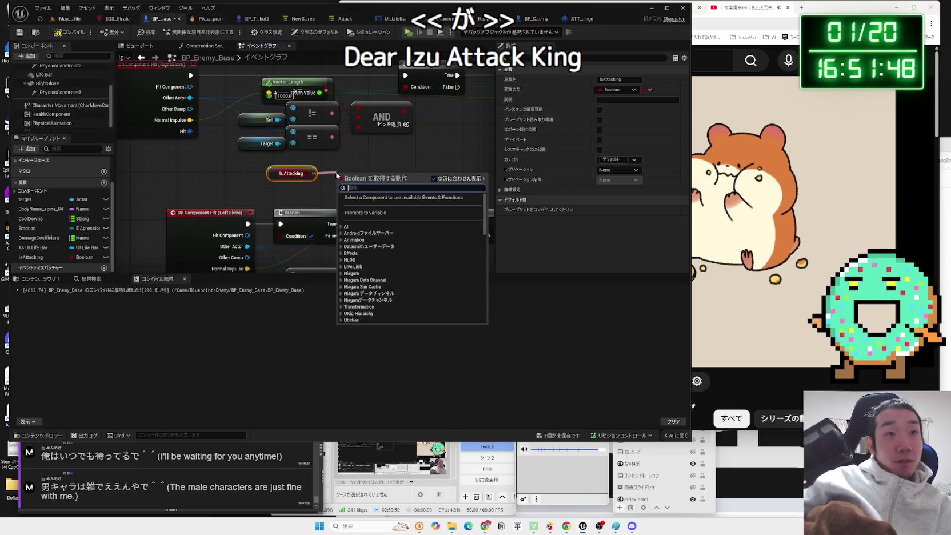
left_click(352, 160)
left_click(405, 131)
left_click_drag(308, 173, 338, 155)
mouse_move(293, 178)
left_mouse_down()
mouse_move(320, 157)
mouse_move(311, 162)
left_mouse_up()
left_click(315, 167)
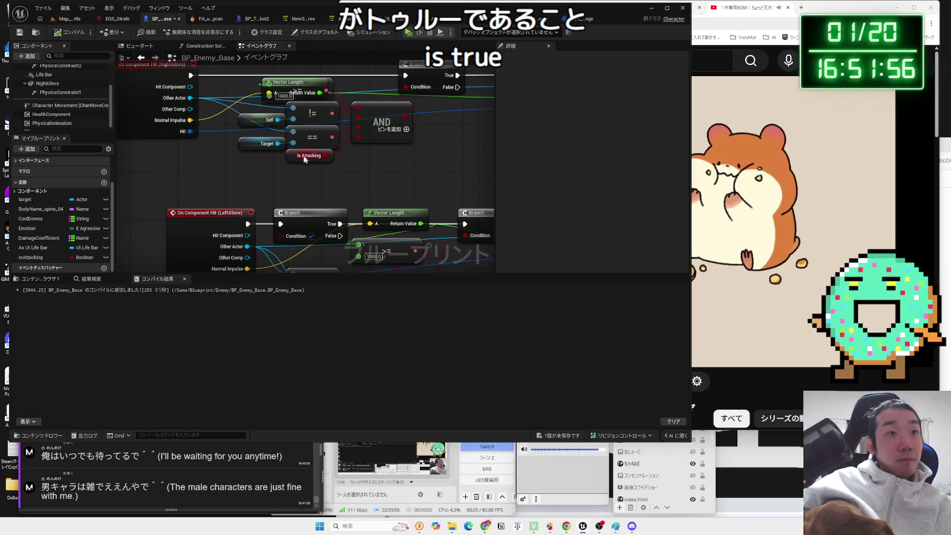
left_click(304, 159)
- Save BP_Enemy_Base and bring up the enemy's StateTree with its Attack, Hook and BigHook states
left_click(555, 434)
left_click(526, 349)
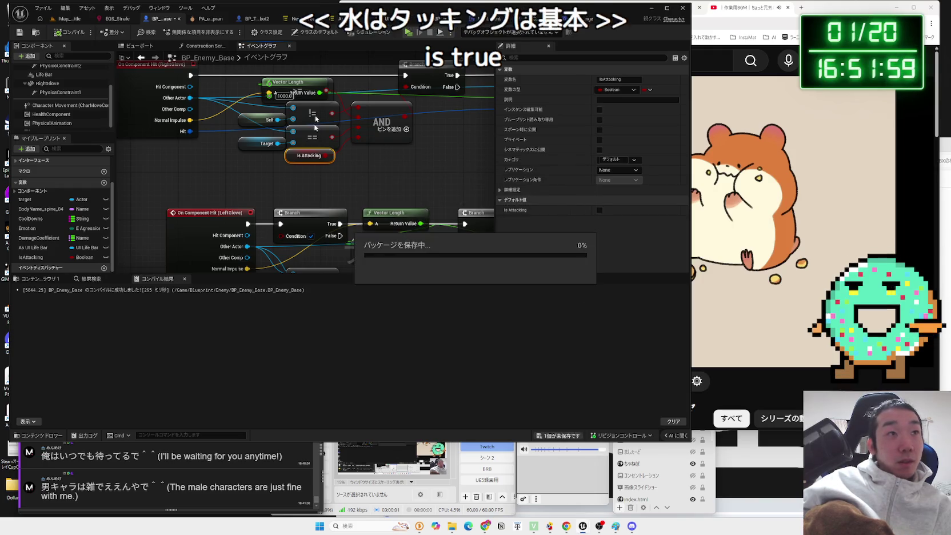
left_click(400, 19)
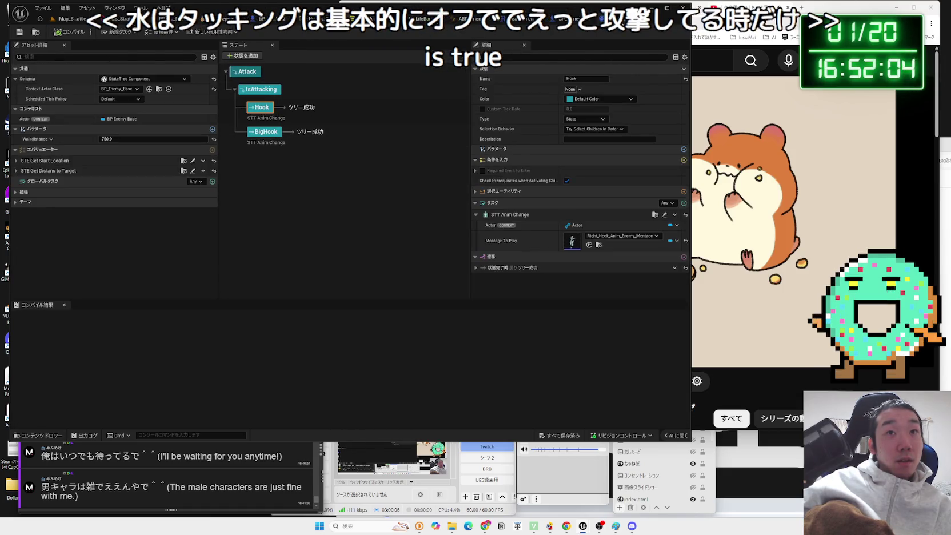
- Open the STT_AnimChange task blueprint and shift its EnterState and Is Valid nodes left
left_click(663, 214)
left_click_drag(364, 197, 349, 169)
mouse_move(308, 119)
left_mouse_down()
mouse_move(263, 136)
mouse_move(229, 135)
left_mouse_up()
left_click_drag(269, 182, 304, 168)
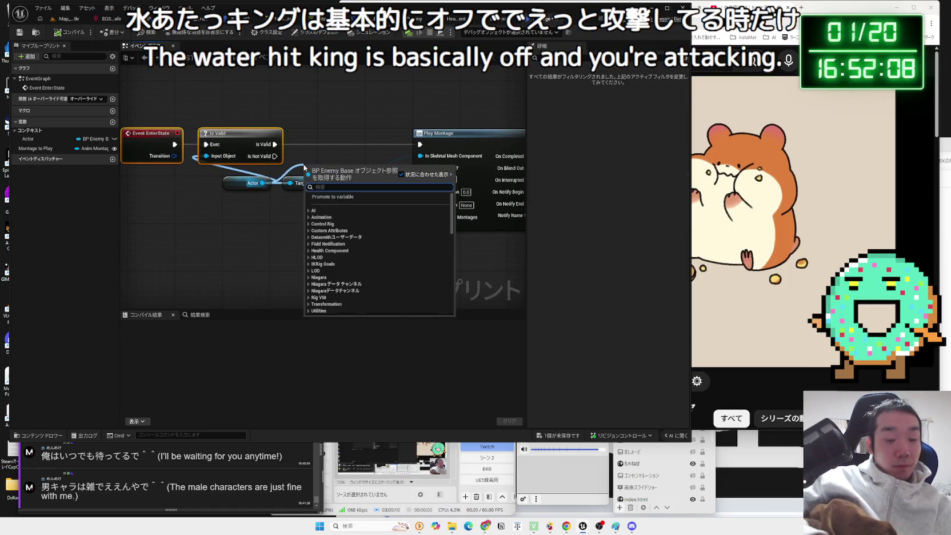
type("is atta")
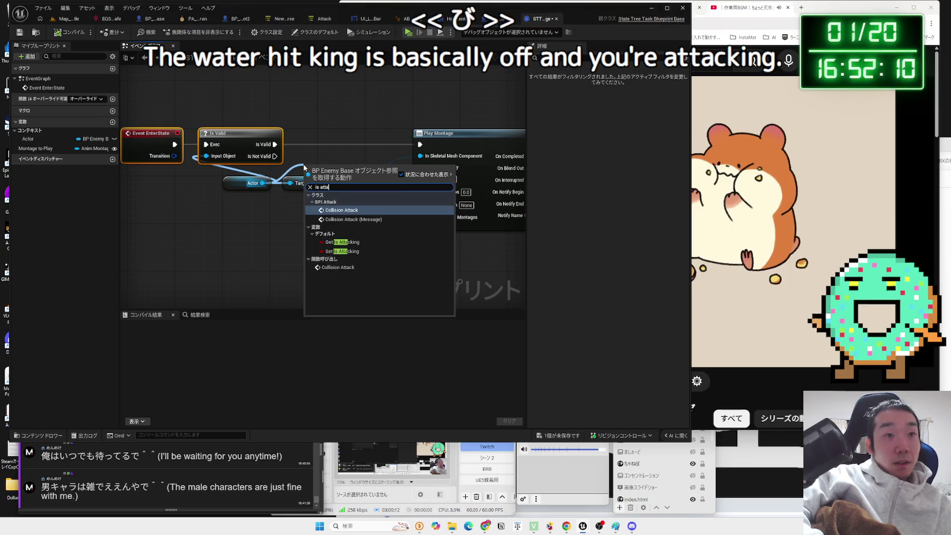
left_click(297, 229)
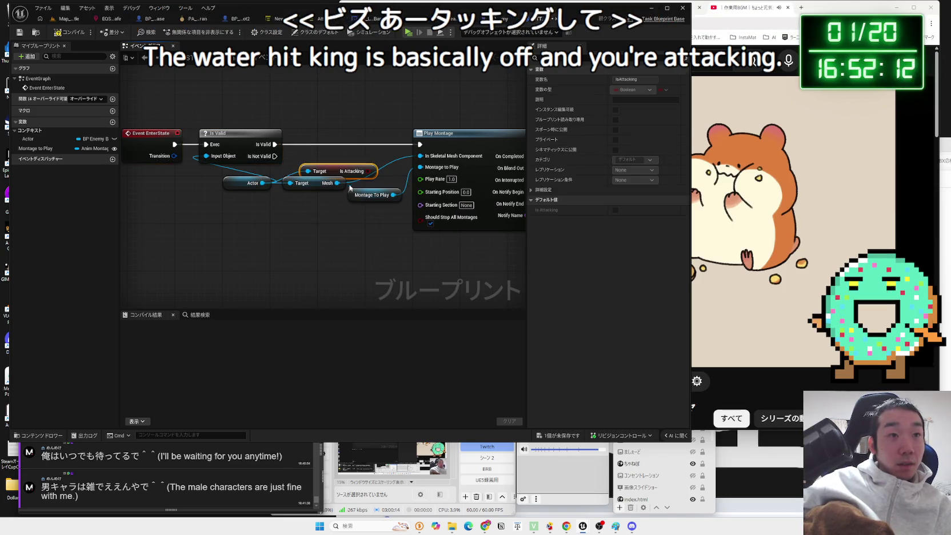
- Add a checked Set Is Attacking node from the Actor before Play Montage, then compile
left_click_drag(262, 183, 312, 159)
type("set atta")
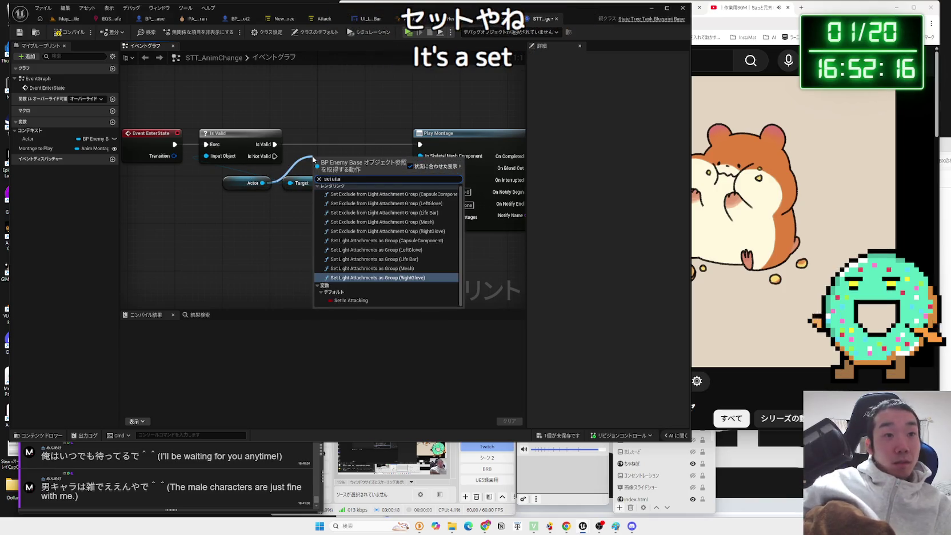
left_click(348, 300)
left_click_drag(343, 153, 343, 136)
left_click_drag(275, 144, 420, 144)
left_click_drag(341, 134, 341, 140)
left_click(348, 157)
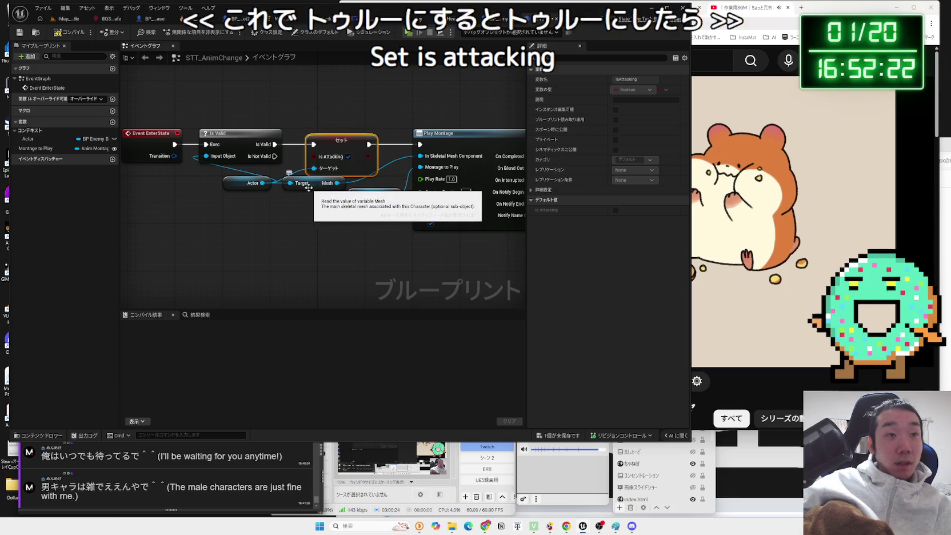
left_click(135, 89)
left_click(64, 32)
- Delete the Delay node and paste a copy of the Set Is Attacking and Actor nodes
mouse_move(400, 257)
left_mouse_down()
mouse_move(231, 243)
mouse_move(357, 246)
left_mouse_up()
left_click(297, 143)
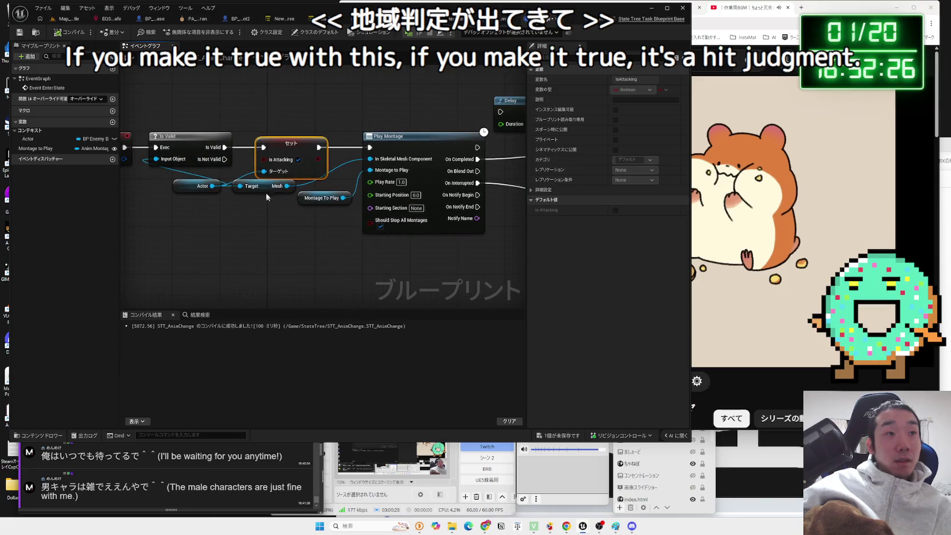
left_click(200, 186, "ctrl")
mouse_move(284, 238)
left_mouse_down()
mouse_move(219, 240)
mouse_move(331, 219)
mouse_move(307, 247)
left_mouse_up()
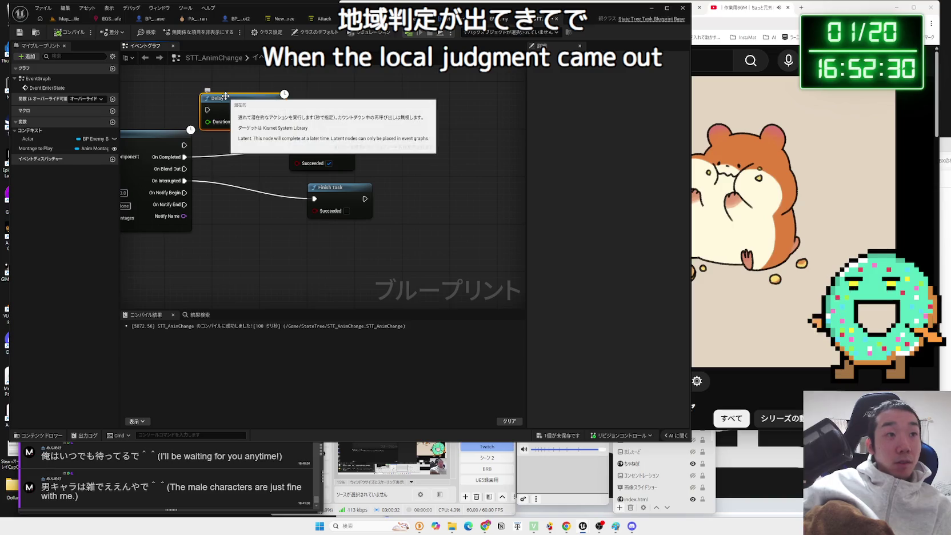
left_click(226, 99)
key("Delete")
key("ctrl+v")
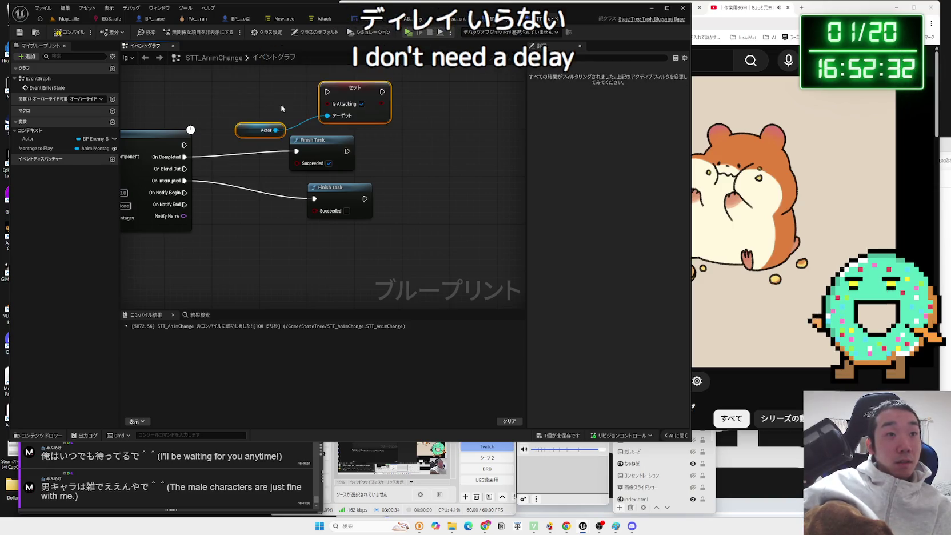
- Wire the copied, unchecked Set Is Attacking between montage Completed and Finish Task
left_click_drag(307, 142, 406, 140)
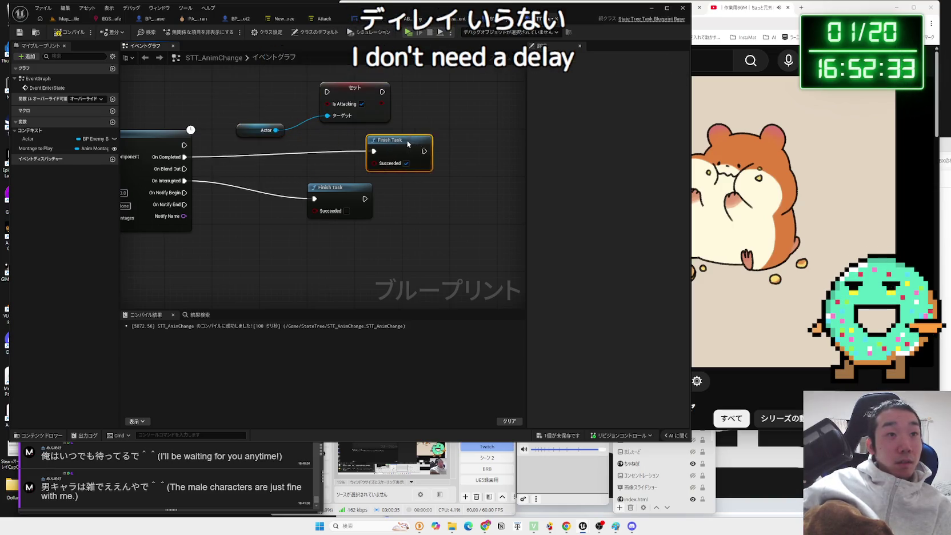
left_click(217, 160)
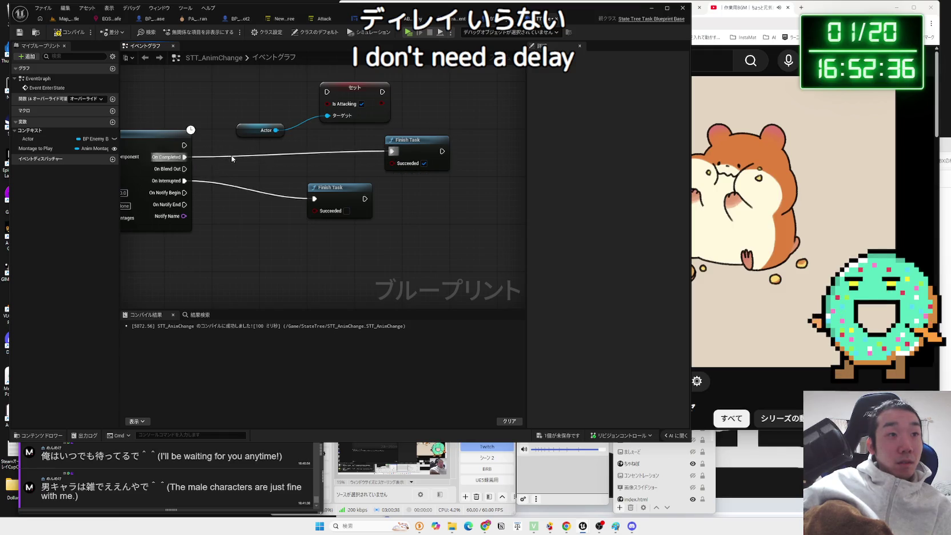
mouse_move(248, 130)
left_mouse_down()
mouse_move(285, 119)
mouse_move(236, 180)
left_mouse_up()
mouse_move(184, 157)
left_mouse_down()
mouse_move(265, 155)
mouse_move(201, 159)
left_mouse_up()
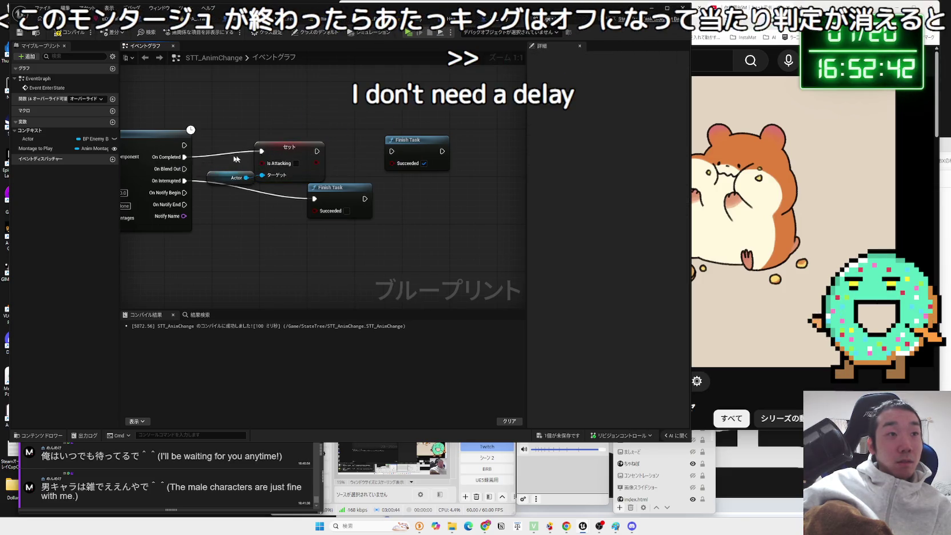
left_click_drag(317, 151, 330, 153)
left_click_drag(391, 154, 391, 152)
left_click_drag(337, 189, 331, 212)
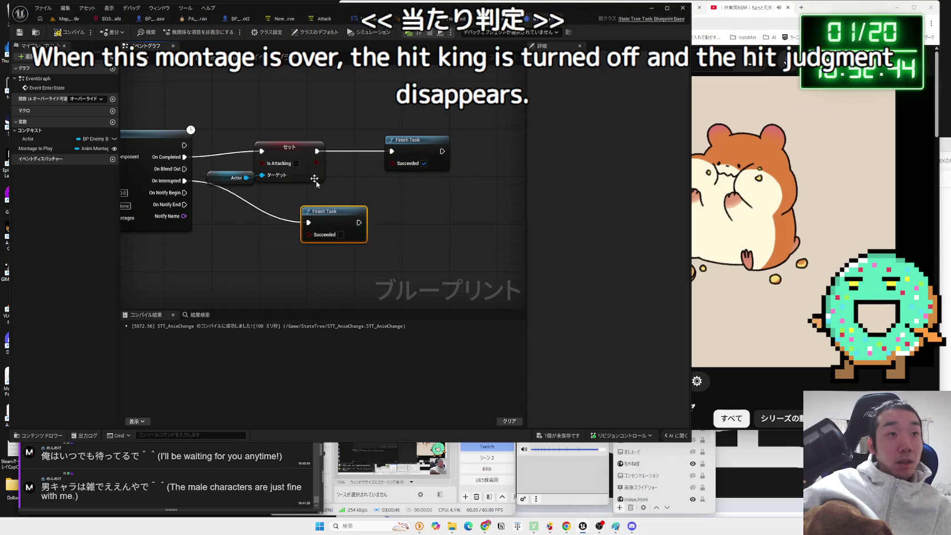
left_click(290, 161)
left_click_drag(413, 143, 364, 155)
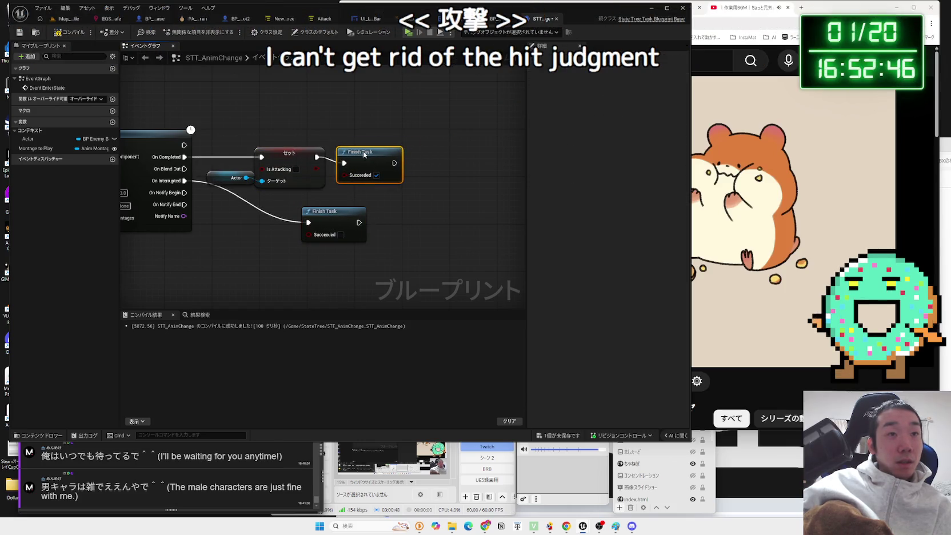
- Compile and save the STT_AnimChange task
left_click(307, 131)
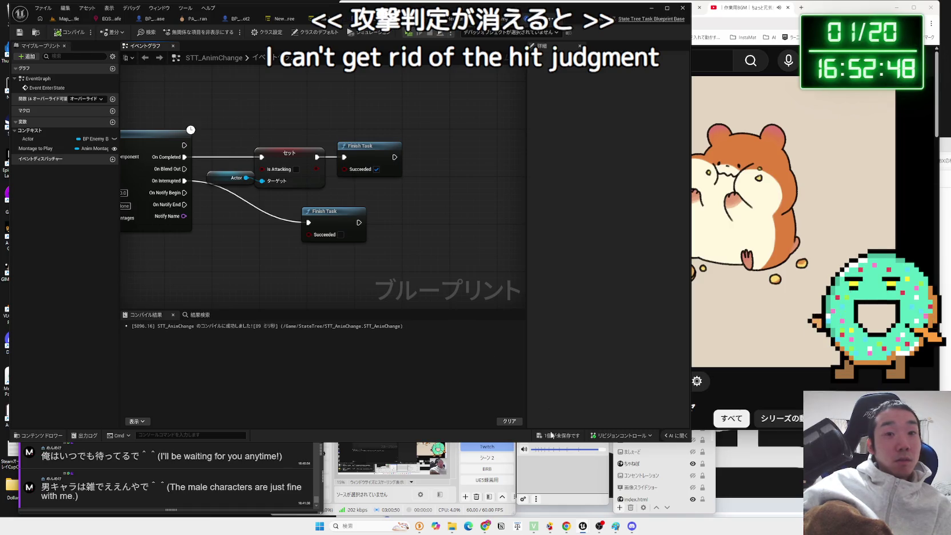
left_click(551, 435)
left_click(523, 348)
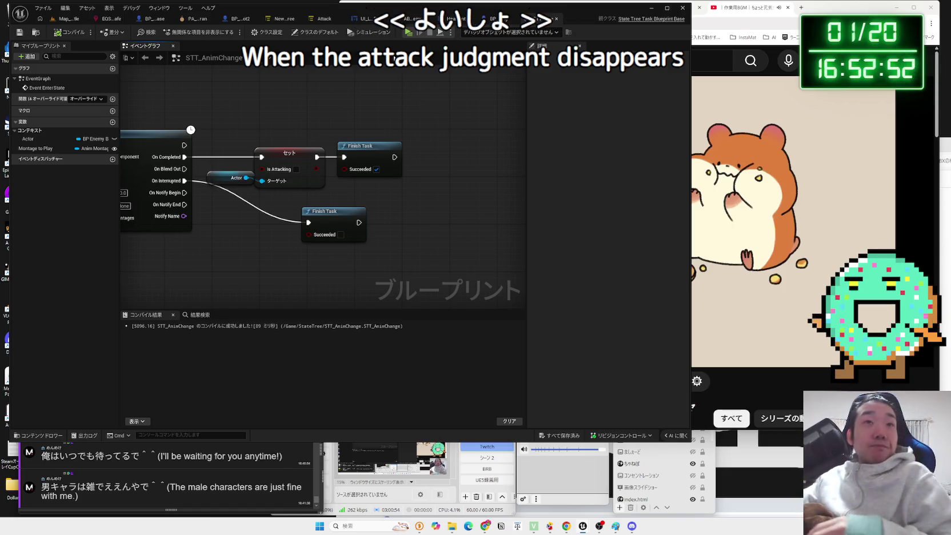
- In BP_ThirdPersonCharacter_Robot2, regroup the Sequence/Print String, AnyDamage and HealthZero node clusters
left_click(237, 18)
scroll(307, 156, "down", 5)
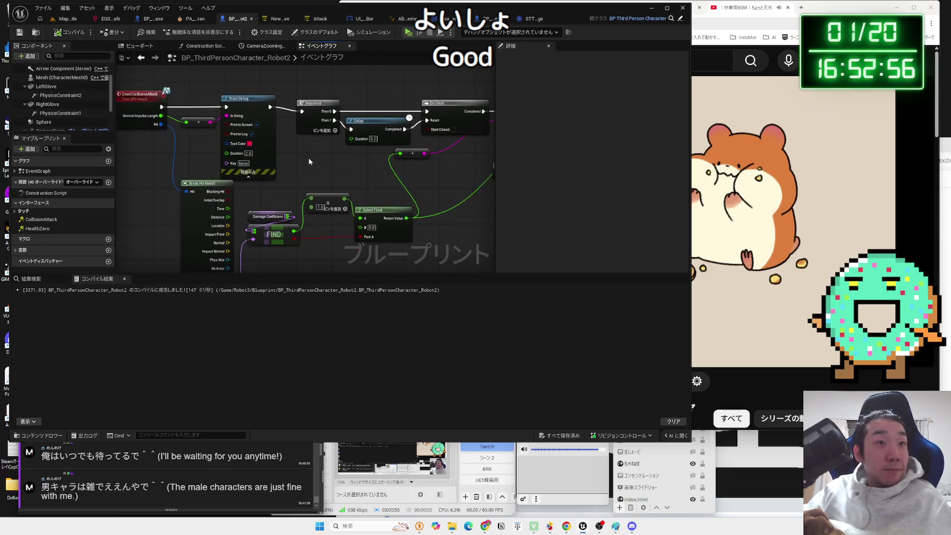
left_click_drag(199, 135, 362, 182)
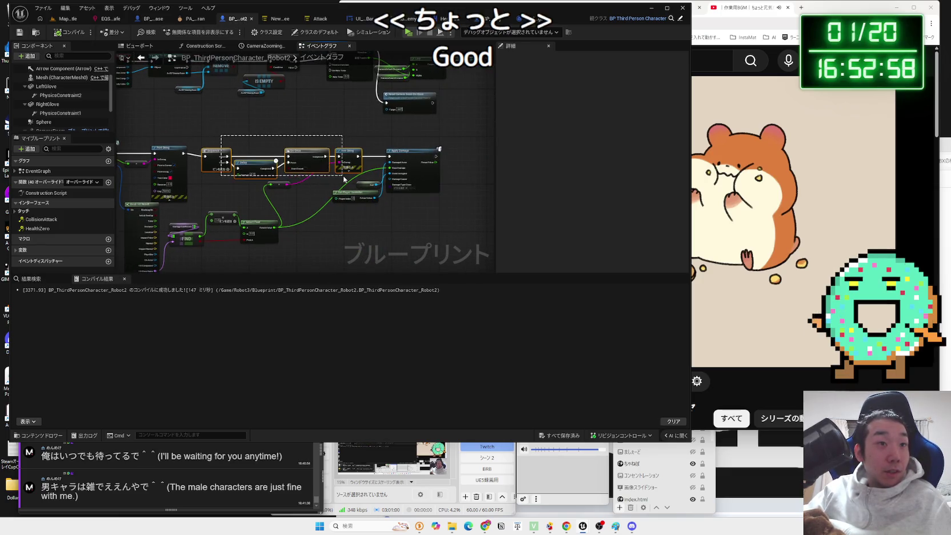
left_click_drag(309, 155, 305, 149)
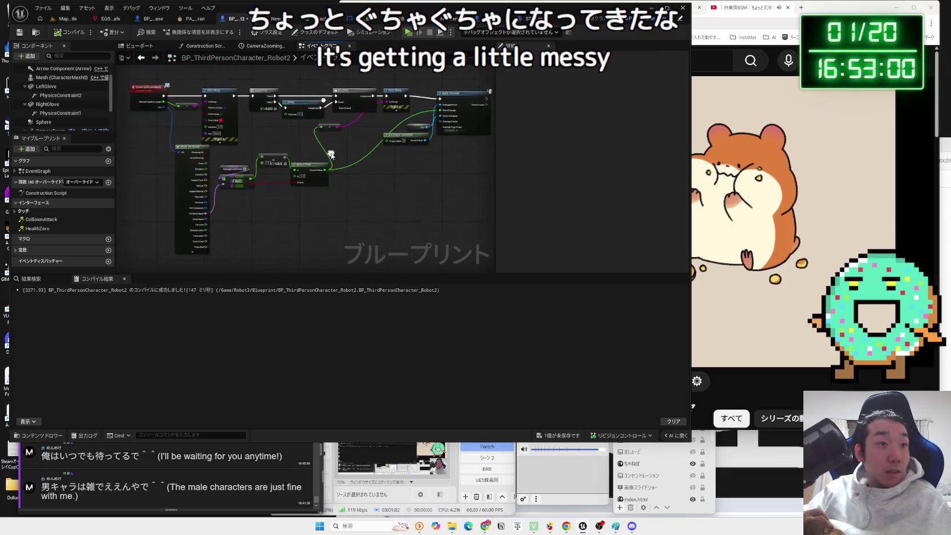
scroll(328, 153, "down", 3)
scroll(329, 149, "up", 4)
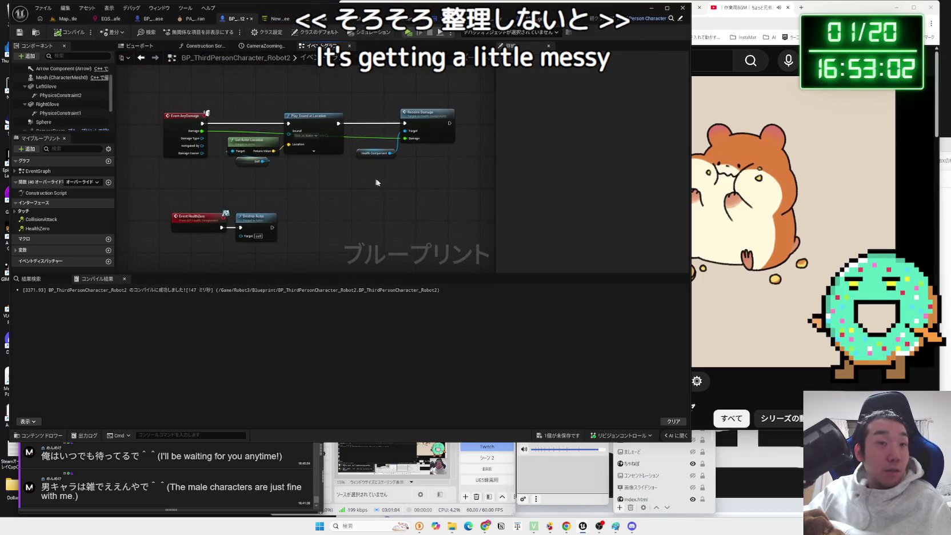
left_click_drag(457, 171, 142, 80)
left_click_drag(297, 114, 284, 90)
mouse_move(201, 228)
left_mouse_down()
mouse_move(187, 192)
mouse_move(368, 265)
left_mouse_up()
- Inspect the player's glove overlap and hit chains, then go back to BP_Enemy_Base
mouse_move(242, 191)
left_mouse_down()
mouse_move(261, 237)
mouse_move(365, 239)
mouse_move(220, 241)
mouse_move(246, 217)
mouse_move(276, 212)
mouse_move(208, 154)
mouse_move(272, 226)
left_mouse_up()
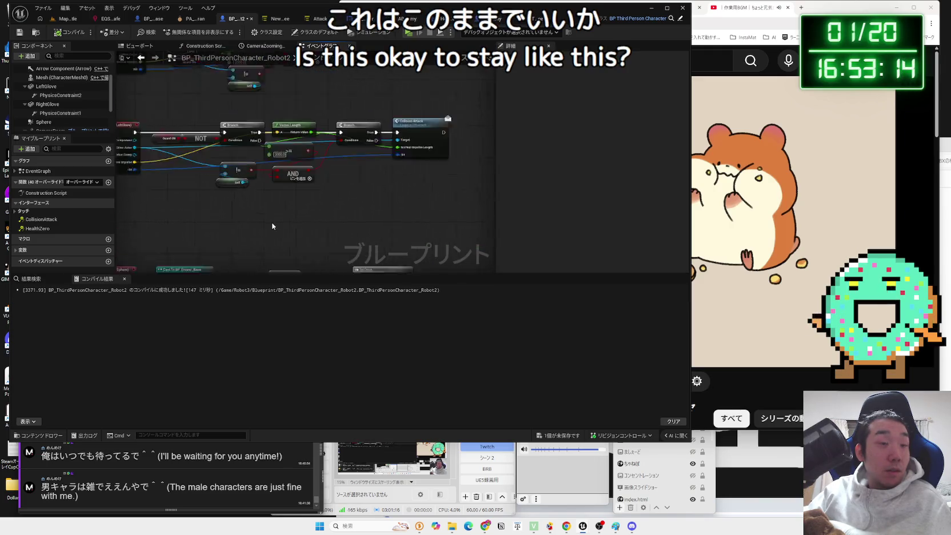
scroll(272, 226, "up", 3)
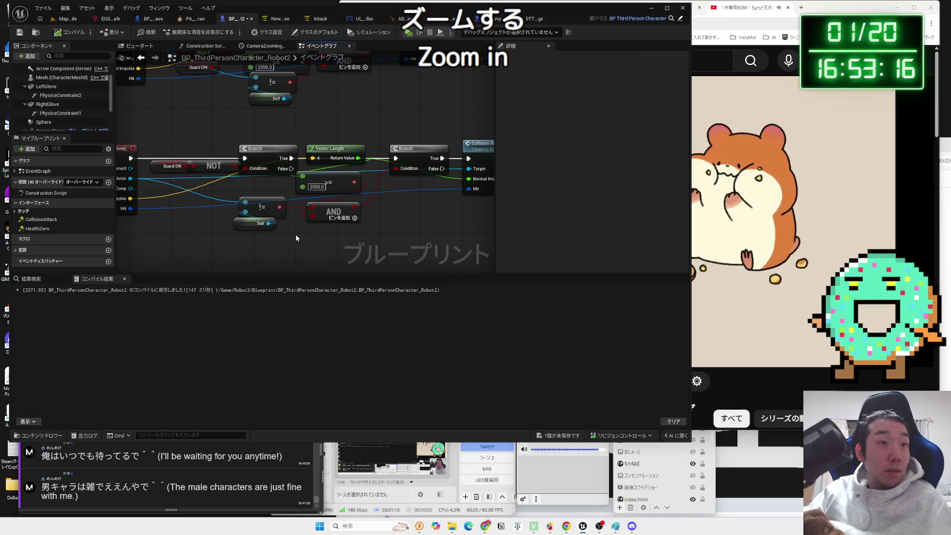
scroll(295, 238, "down", 3)
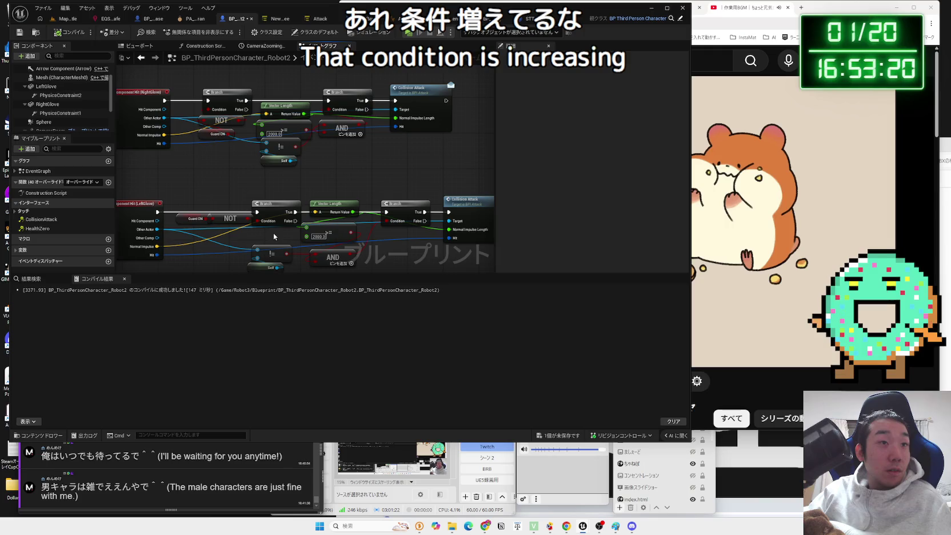
left_click_drag(274, 233, 276, 246)
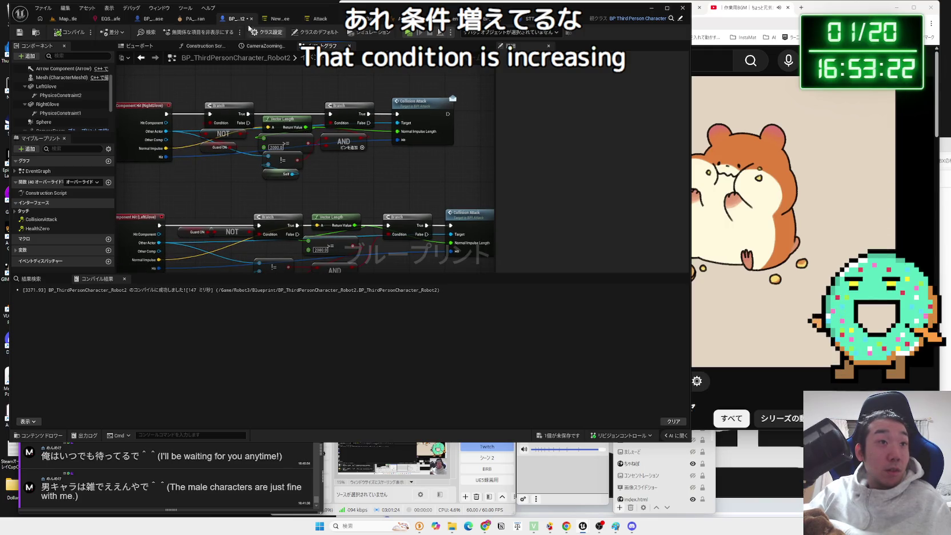
left_click(160, 18)
scroll(212, 123, "up", 3)
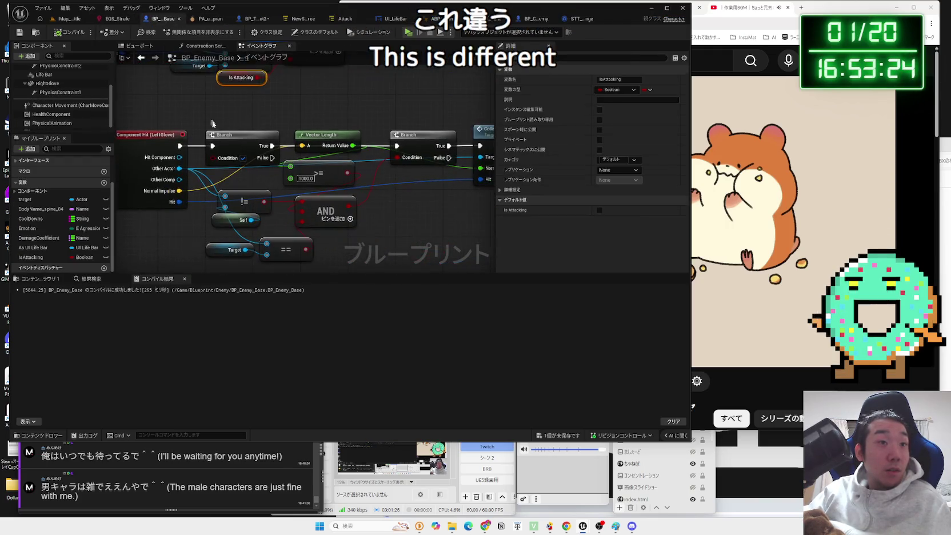
- Move the Target and == nodes up-left and place an Is Attacking getter in the left-glove logic
left_click_drag(276, 196, 240, 184)
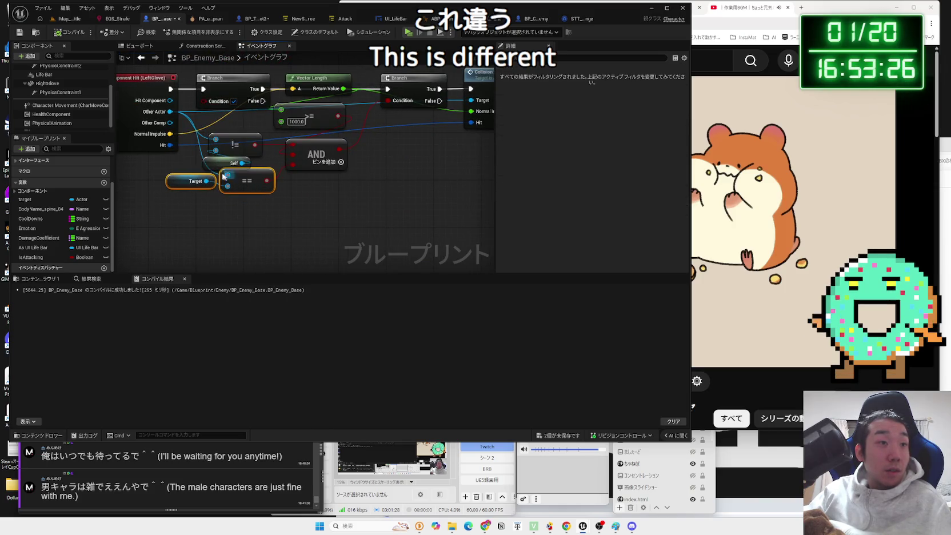
left_click(217, 166)
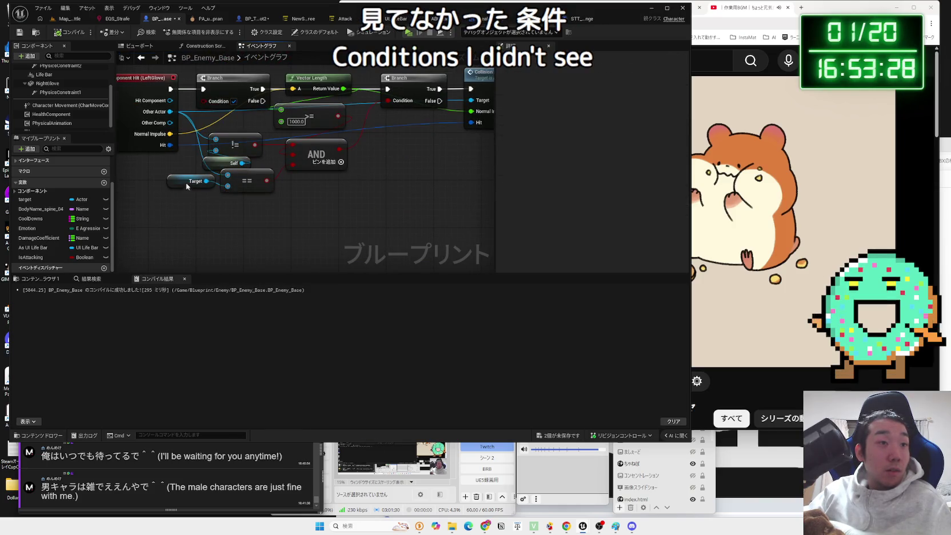
left_click(186, 185)
left_click(217, 165)
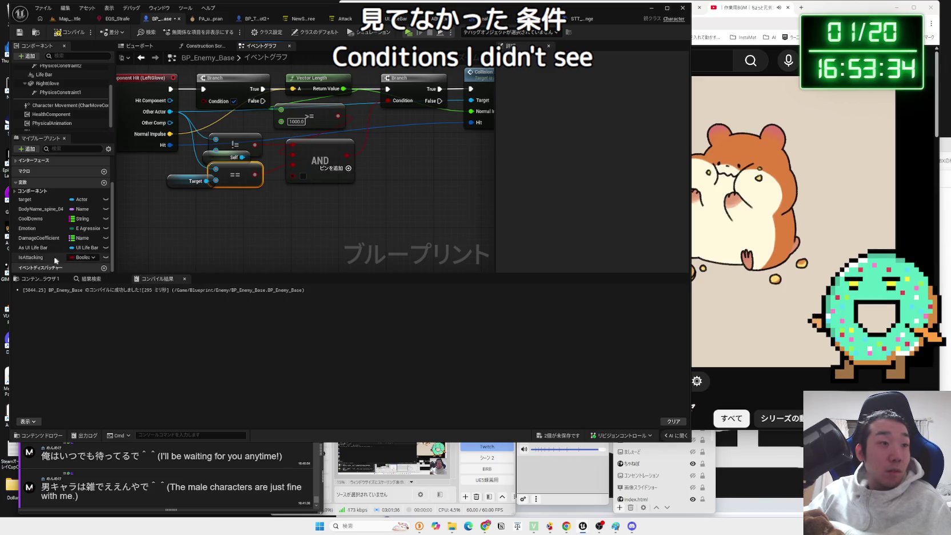
left_click_drag(55, 258, 231, 212)
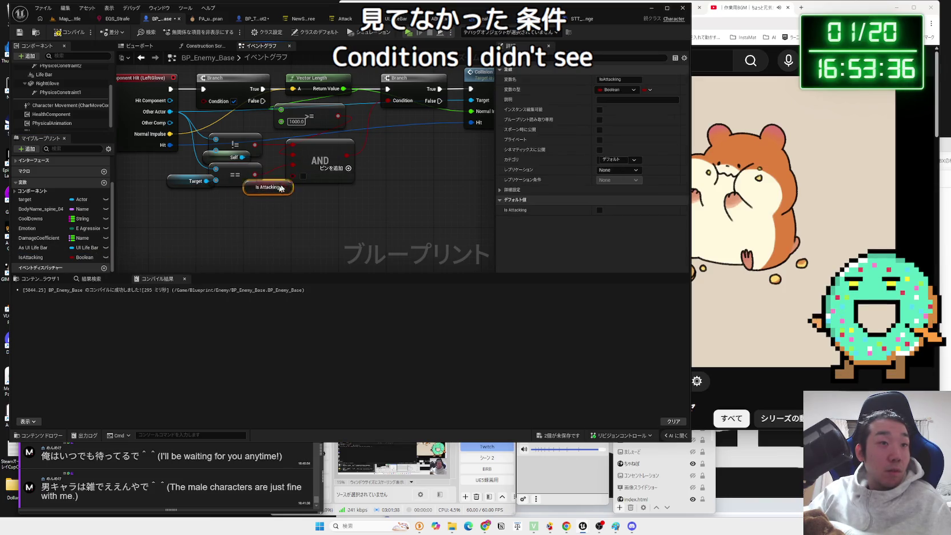
left_click(292, 205)
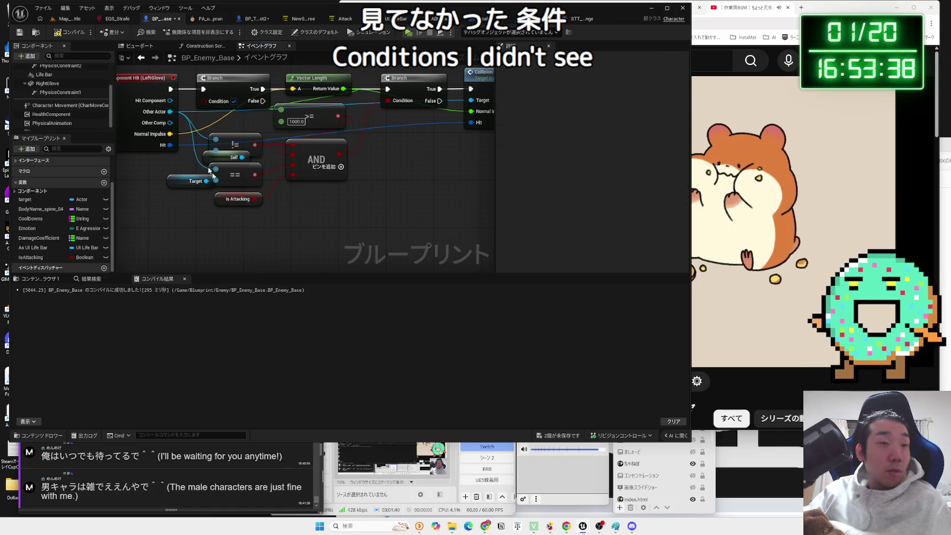
- Save the unsaved assets and start a test play of Map_SquareBattle
left_click(542, 435)
left_click(526, 347)
left_click(70, 18)
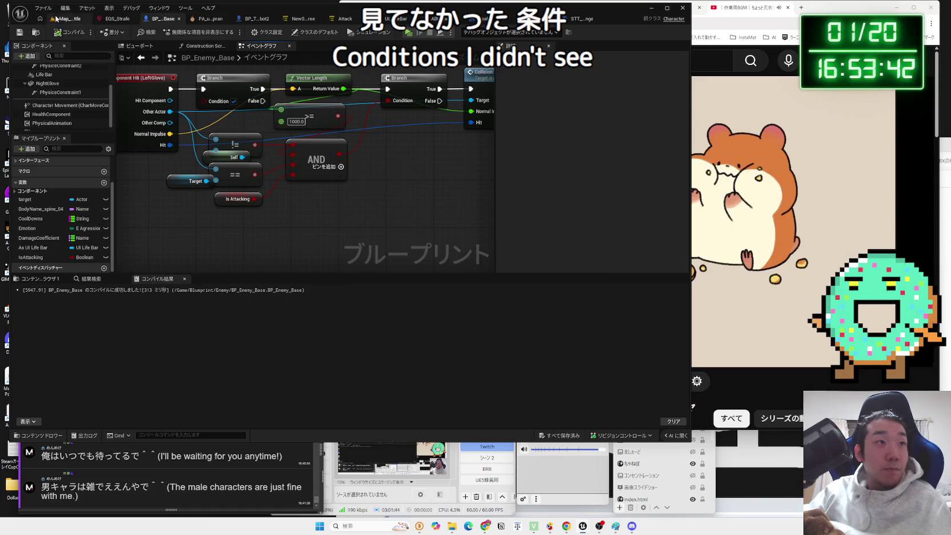
left_click(184, 32)
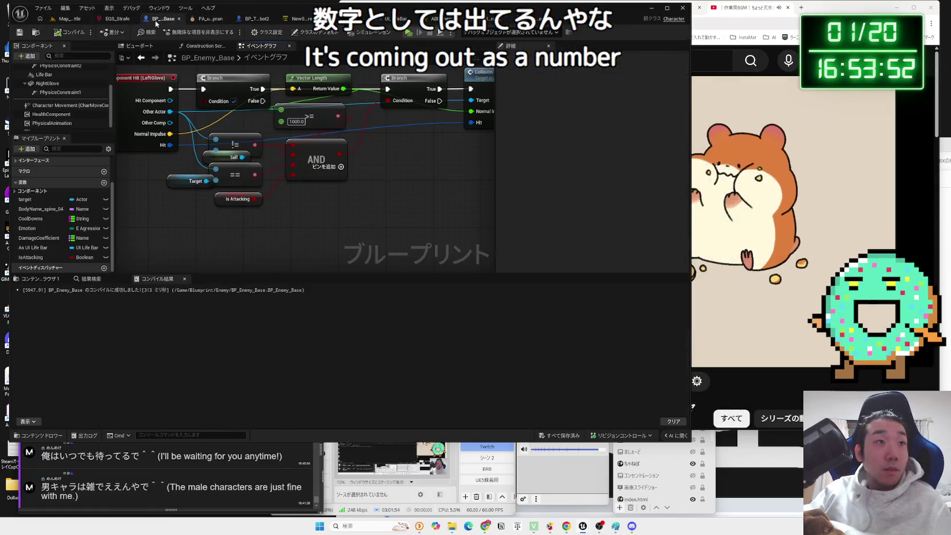
- Nudge the Vector Length node slightly lower beside Collision Attack
mouse_move(307, 164)
left_mouse_down()
mouse_move(227, 174)
mouse_move(392, 161)
left_mouse_up()
mouse_move(346, 130)
left_mouse_down()
mouse_move(346, 93)
mouse_move(346, 141)
left_mouse_up()
left_click(328, 121)
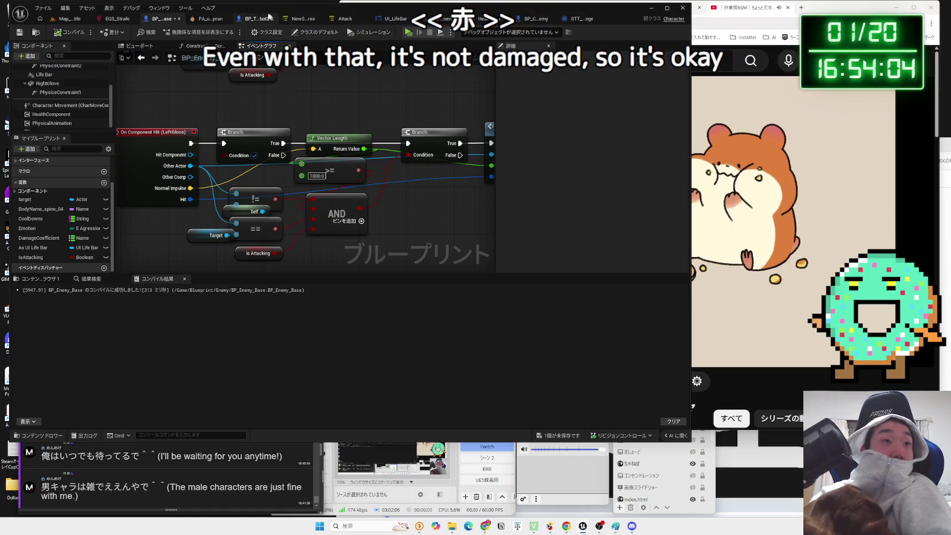
- Review the player robot's CollisionAttack print chain, raise its reroute knot, then start saving from BP_Enemy_Base
left_click(215, 22)
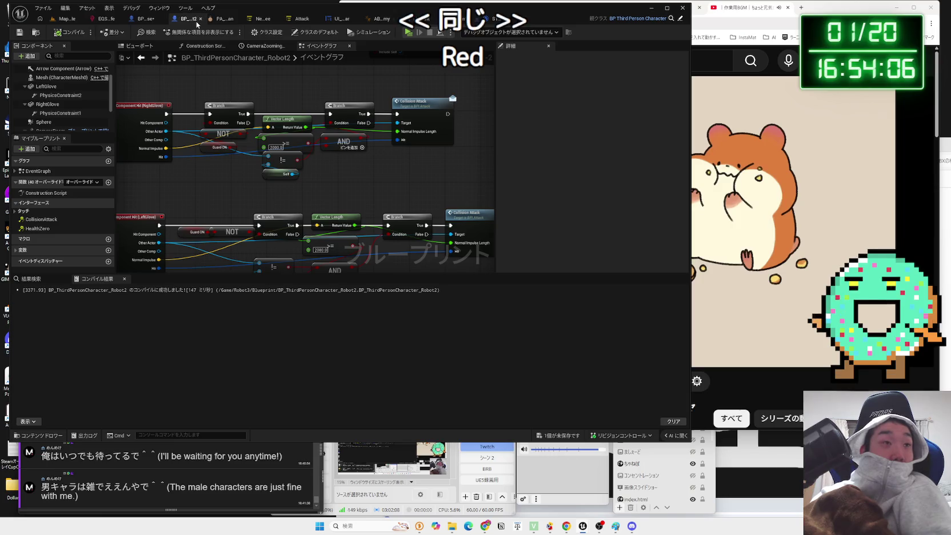
scroll(229, 199, "down", 5)
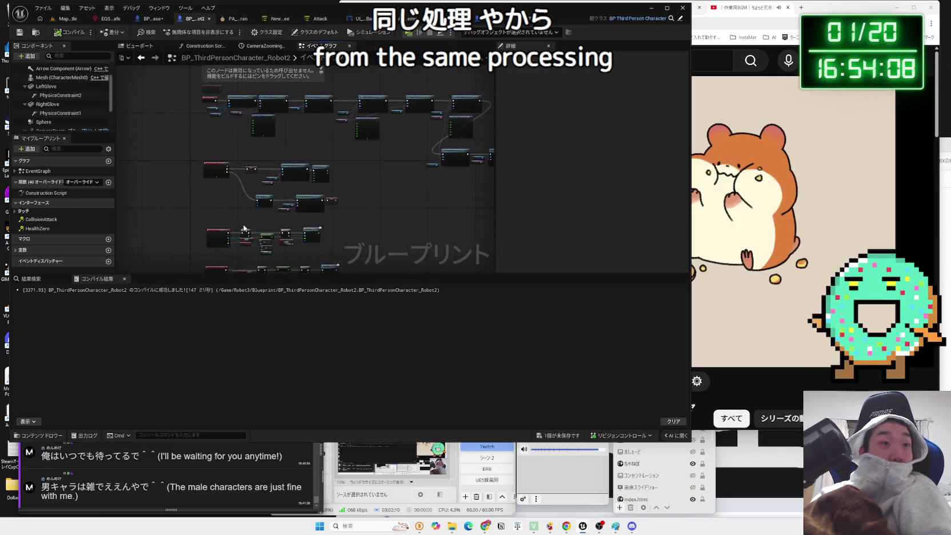
scroll(317, 170, "up", 5)
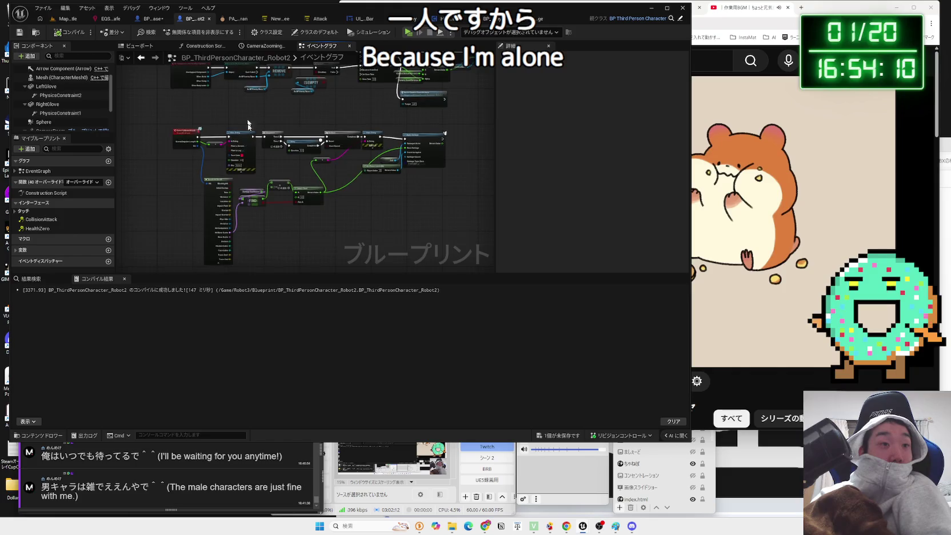
left_click_drag(238, 154, 237, 150)
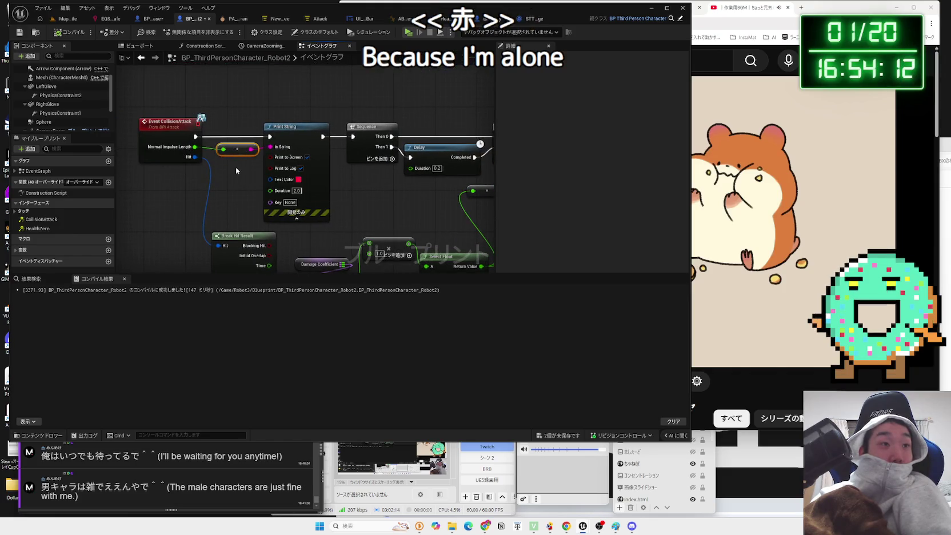
left_click_drag(350, 187, 327, 155)
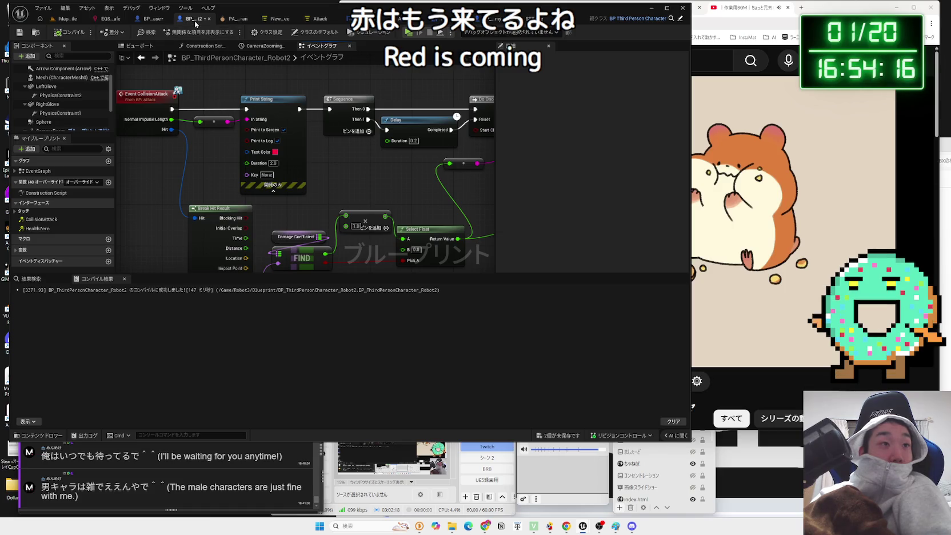
left_click(139, 19)
left_click(553, 433)
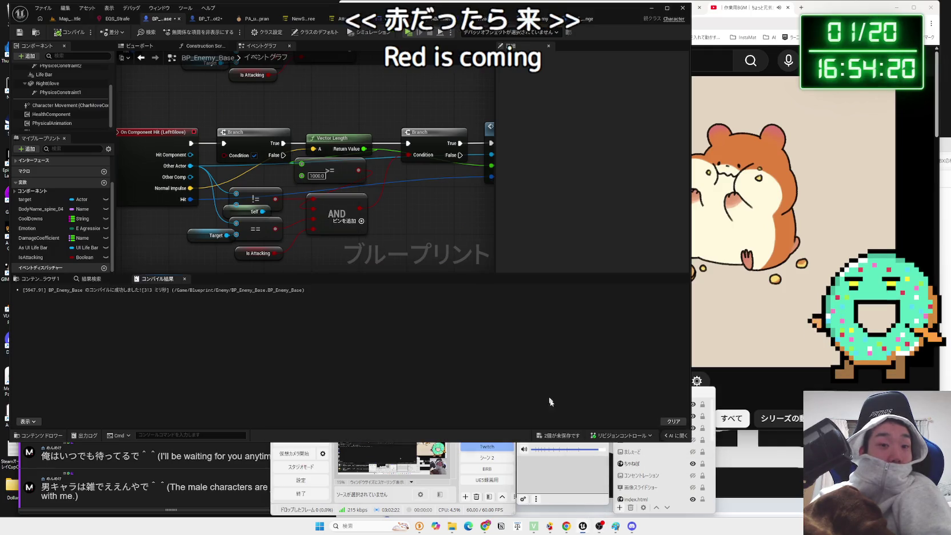
- Save the selected assets and reposition the AND and both Branch nodes of the glove hit logic
left_click(525, 347)
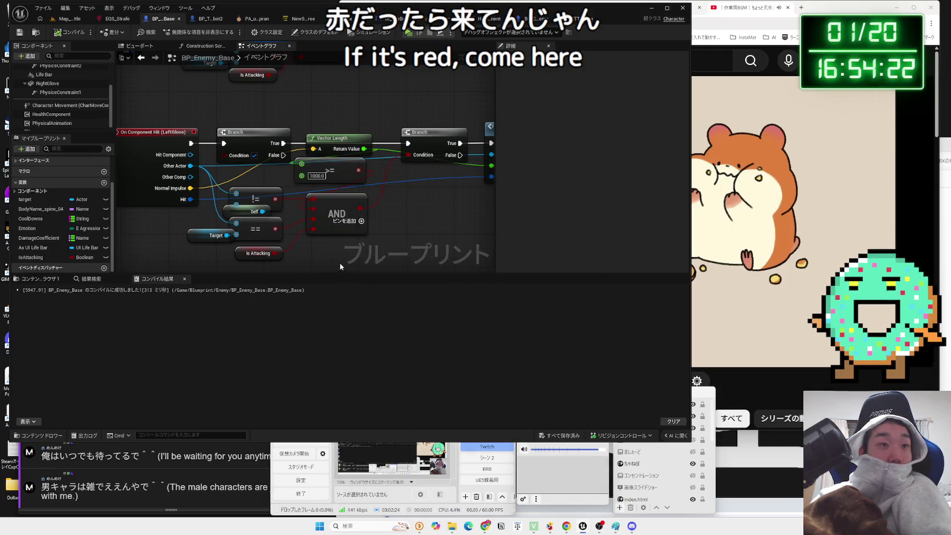
left_click_drag(333, 221, 327, 221)
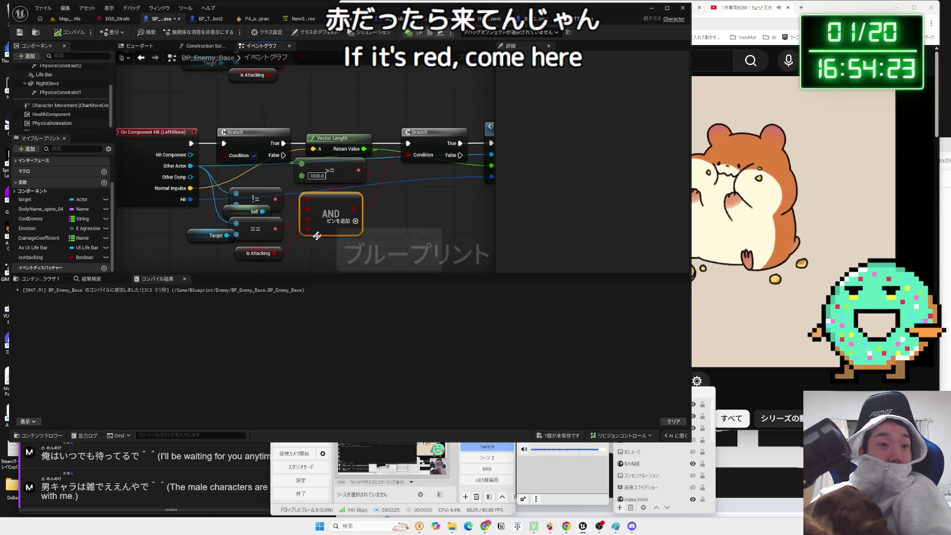
left_click(251, 254)
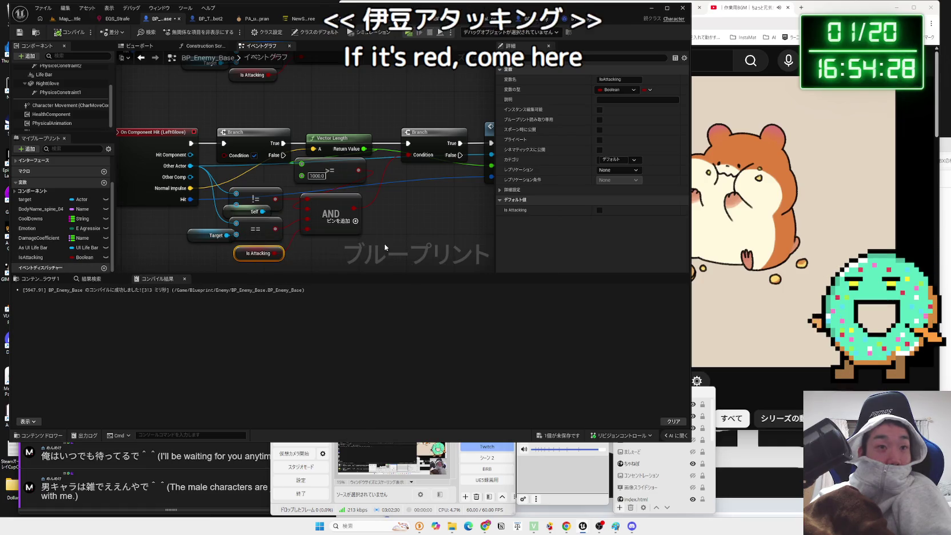
mouse_move(399, 144)
left_mouse_down()
mouse_move(399, 91)
mouse_move(400, 152)
left_mouse_up()
mouse_move(208, 145)
left_mouse_down()
mouse_move(206, 125)
mouse_move(280, 101)
mouse_move(229, 111)
mouse_move(240, 143)
mouse_move(289, 179)
left_mouse_up()
scroll(200, 116, "down", 1)
left_click(194, 22)
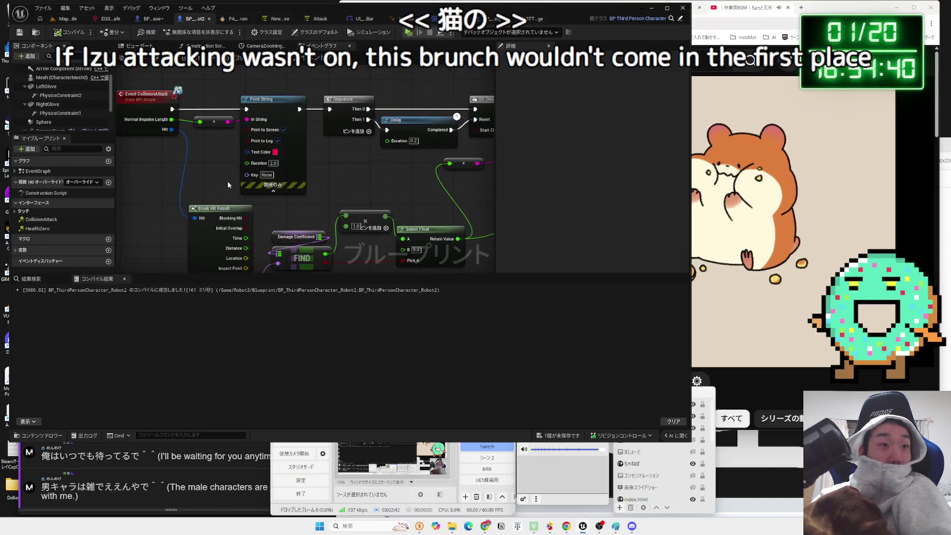
- Delete the extra Branch so the LeftGlove hit chain feeds Vector Length directly, then recompile
scroll(223, 205, "down", 5)
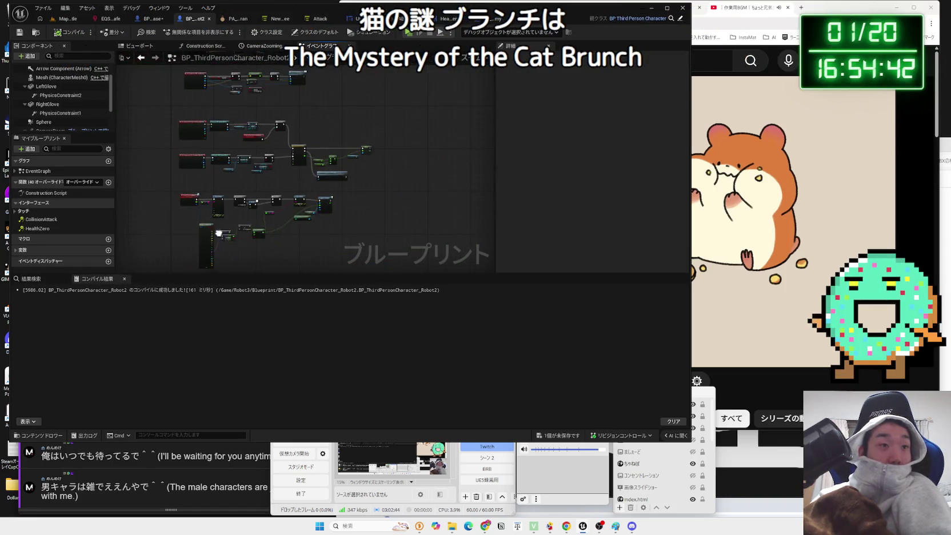
scroll(225, 178, "up", 5)
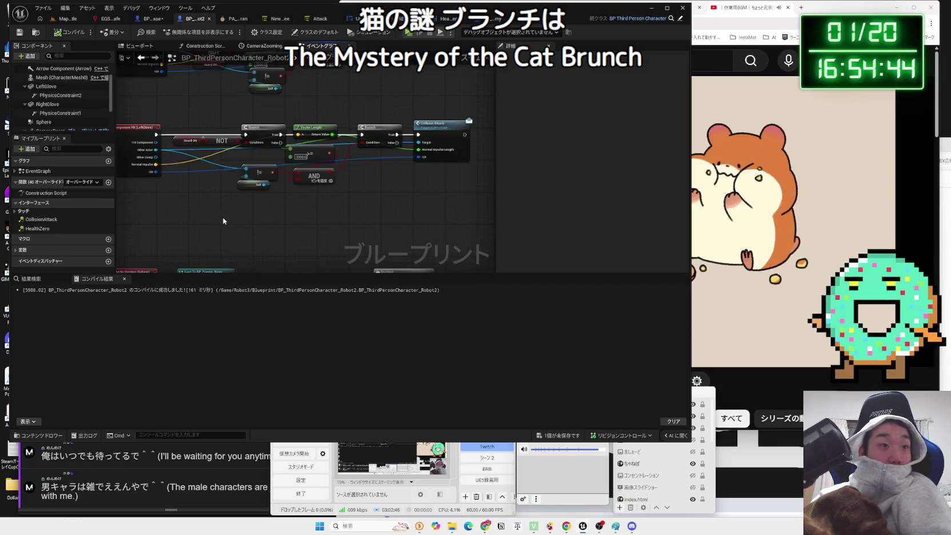
scroll(256, 122, "up", 3)
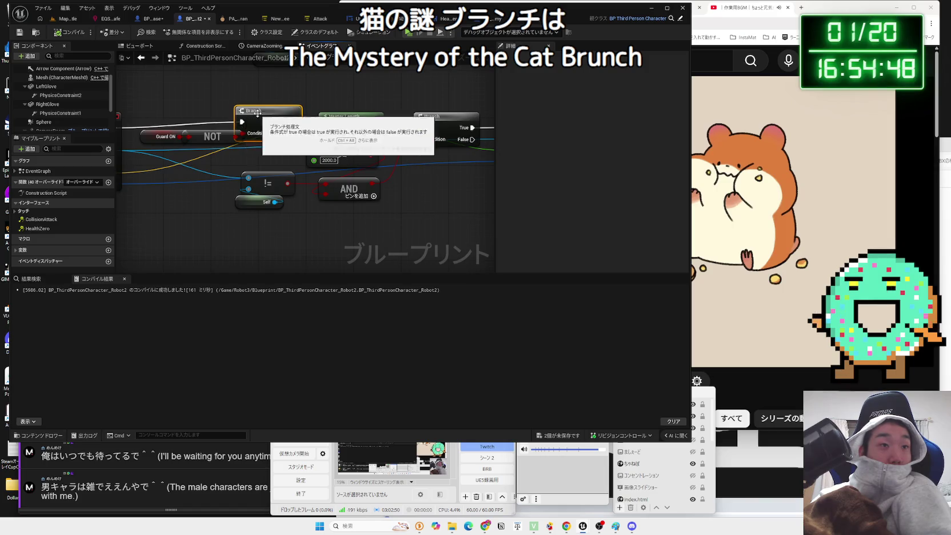
left_click_drag(257, 118, 322, 177)
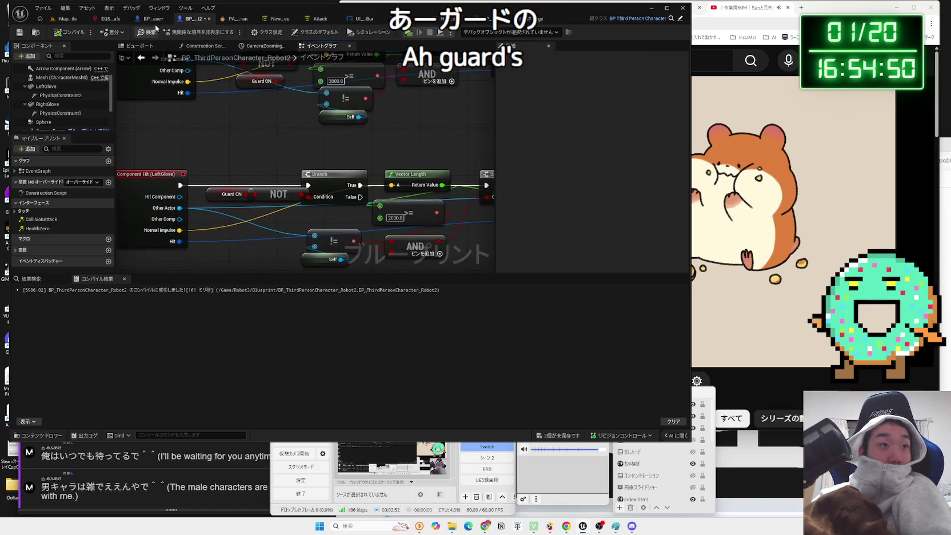
left_click(155, 24)
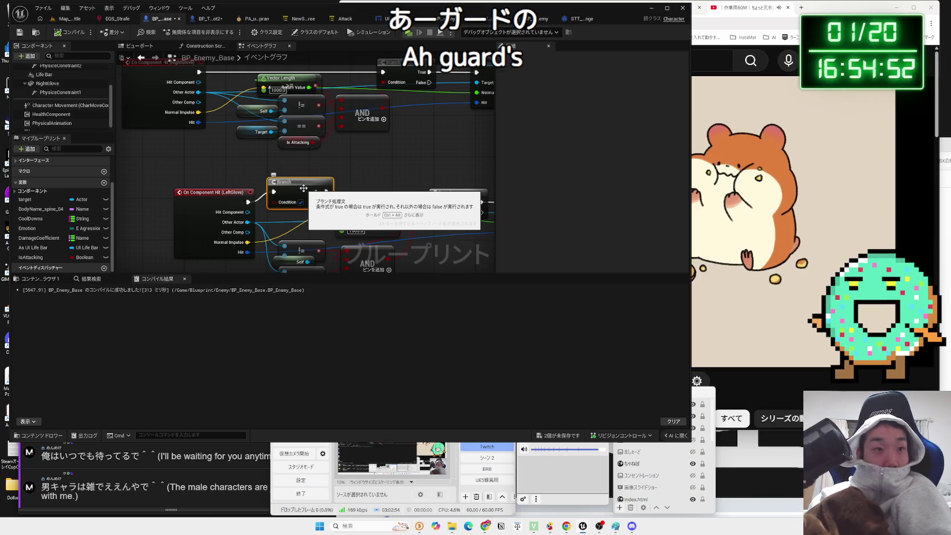
key("Delete")
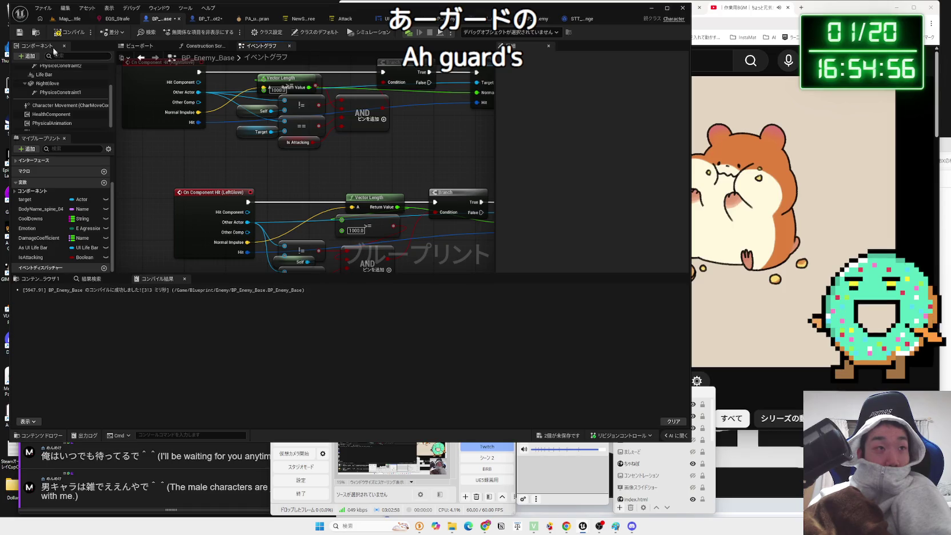
left_click_drag(361, 213, 344, 161)
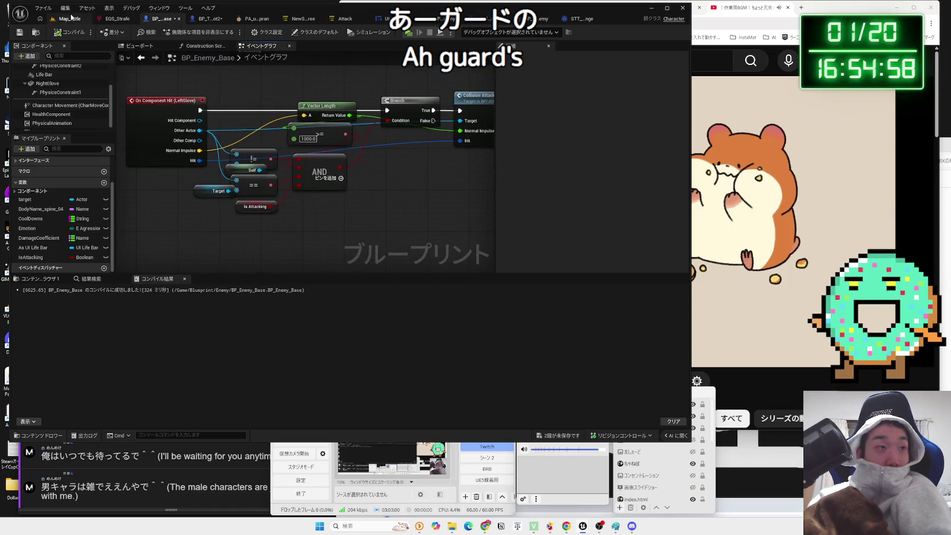
left_click(70, 18)
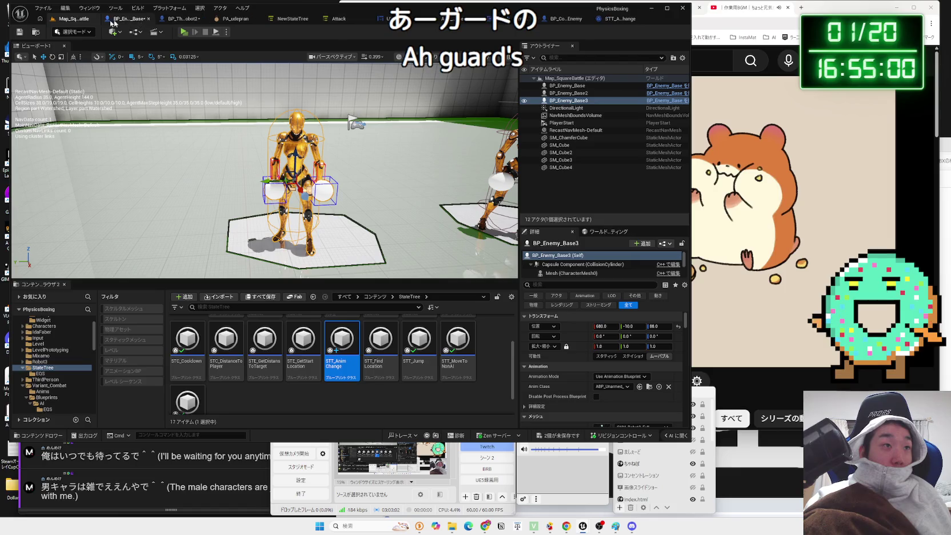
left_click(184, 32)
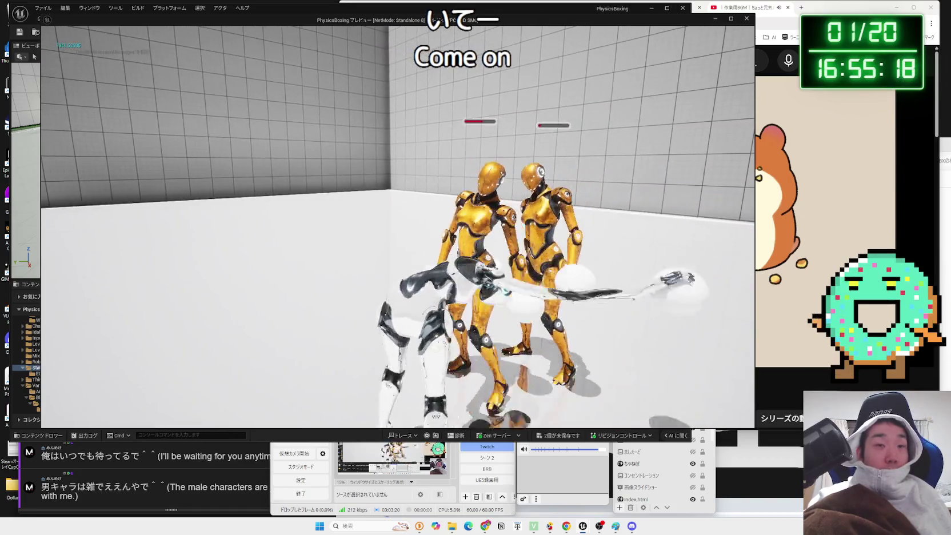
key("Escape")
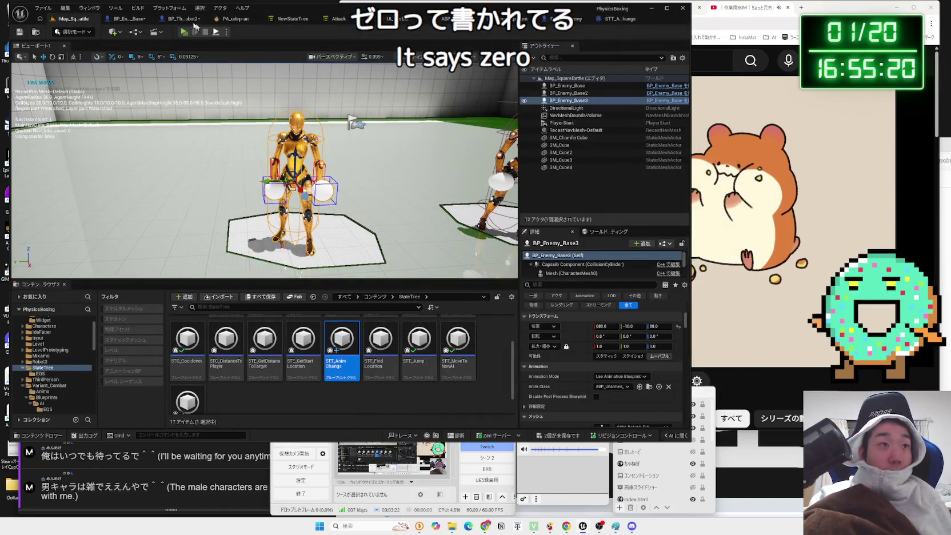
- Change the player robot's damage Print String text colour from cyan to pink (FF005AFF)
left_click(193, 20)
mouse_move(373, 195)
left_mouse_down()
mouse_move(381, 203)
mouse_move(358, 223)
left_mouse_up()
scroll(393, 193, "down", 3)
scroll(358, 222, "up", 5)
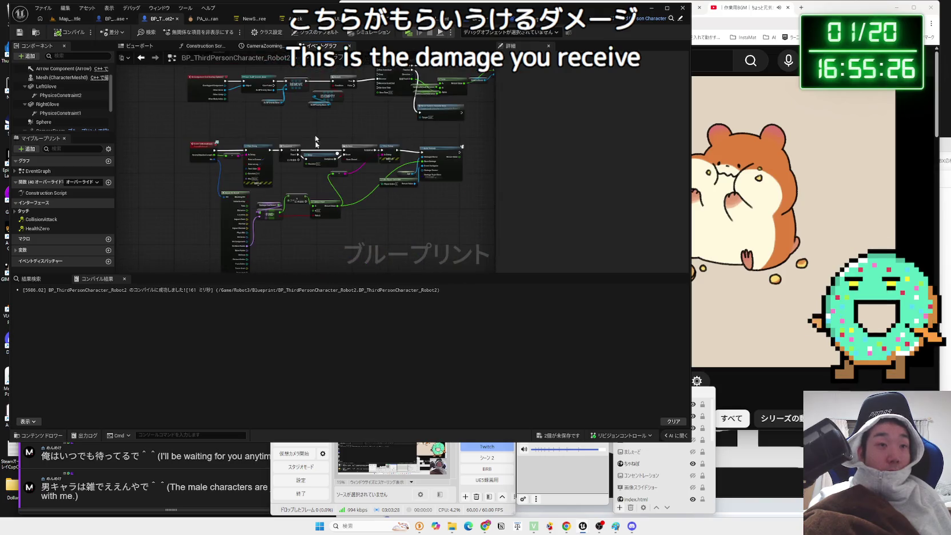
left_click_drag(313, 190, 330, 149)
left_click_drag(364, 178, 324, 201)
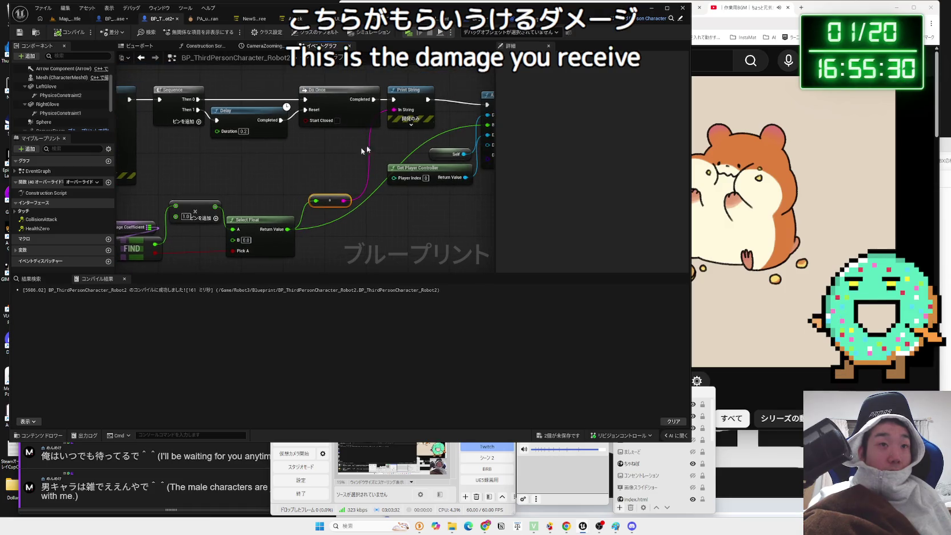
left_click(412, 127)
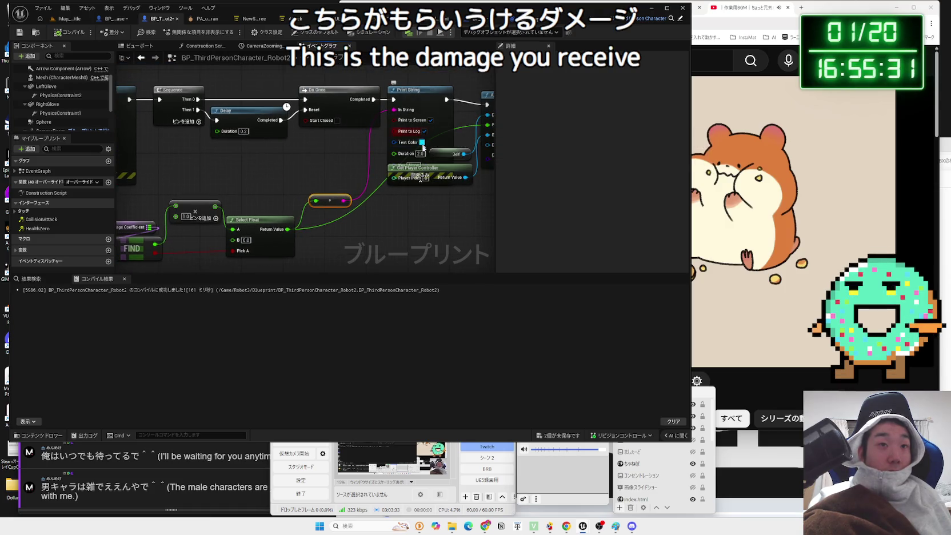
left_click(417, 182)
left_click(409, 127)
left_click(421, 142)
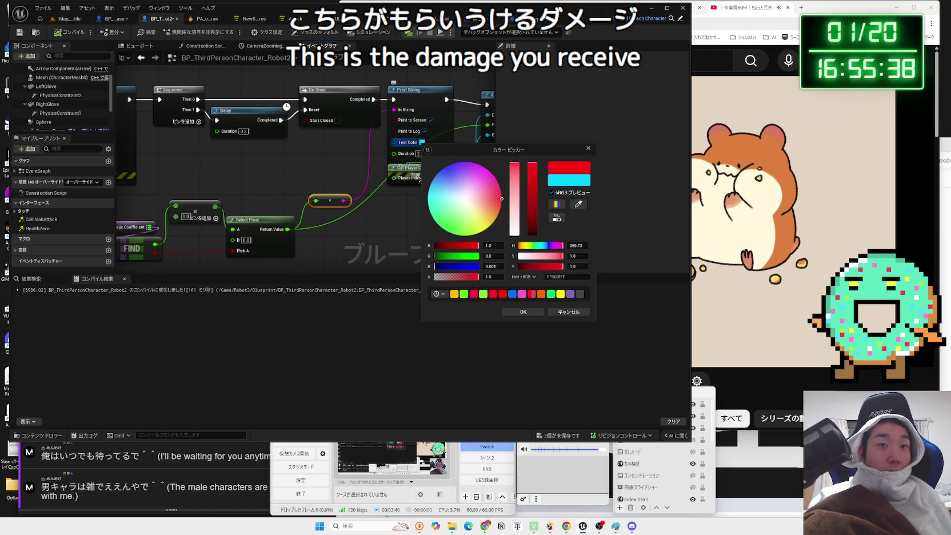
left_click(517, 311)
left_click(73, 18)
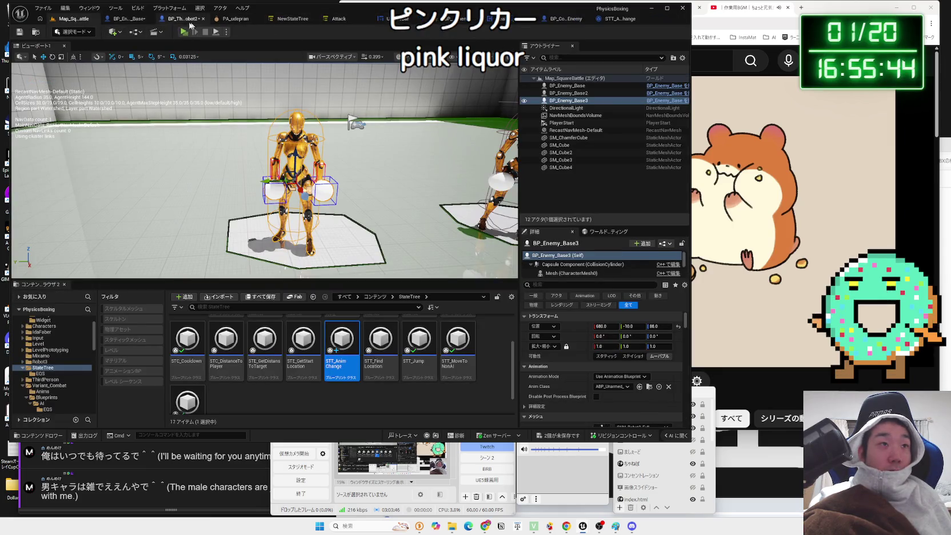
- Enter 0.1 as Select Float's B value in the Robot2 graph and launch a test play with Alt+P
left_click(186, 18)
type("0.1")
left_click(256, 158)
left_click(66, 22)
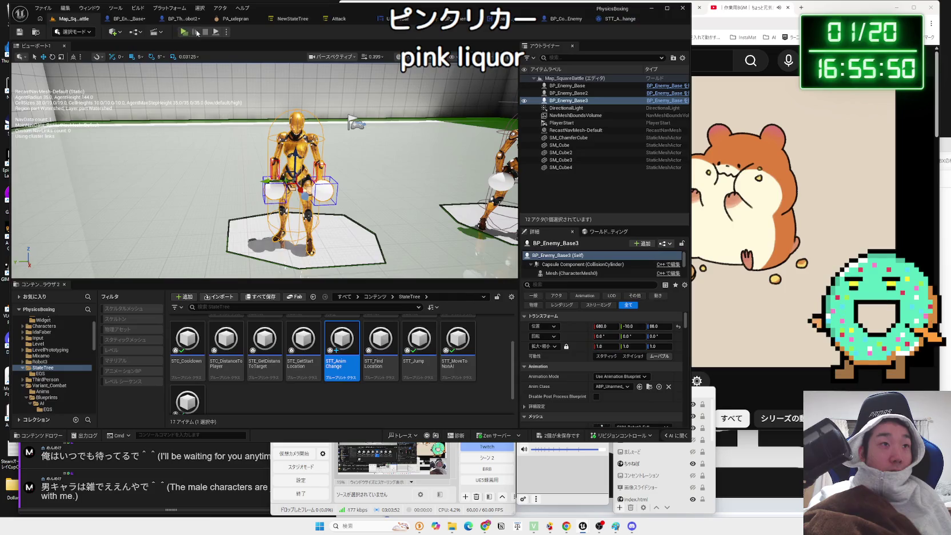
key("alt+p")
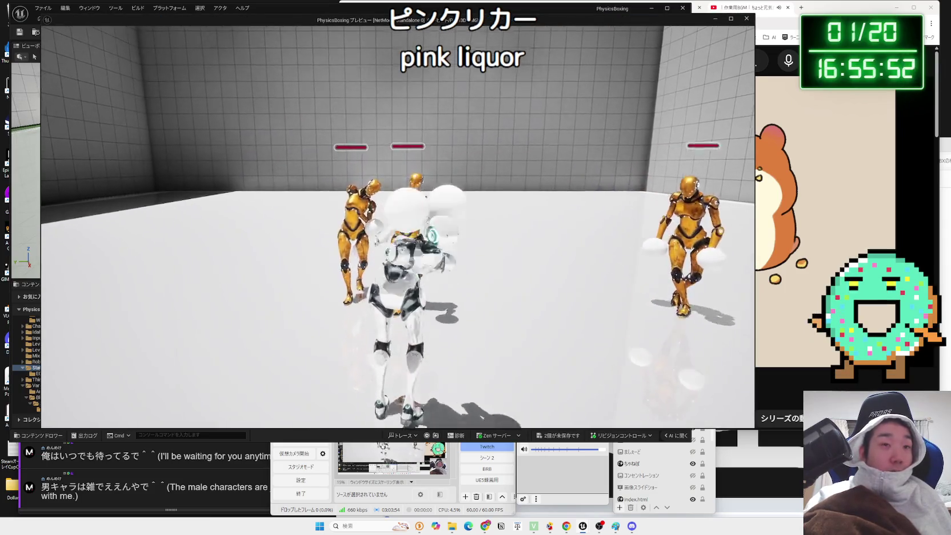
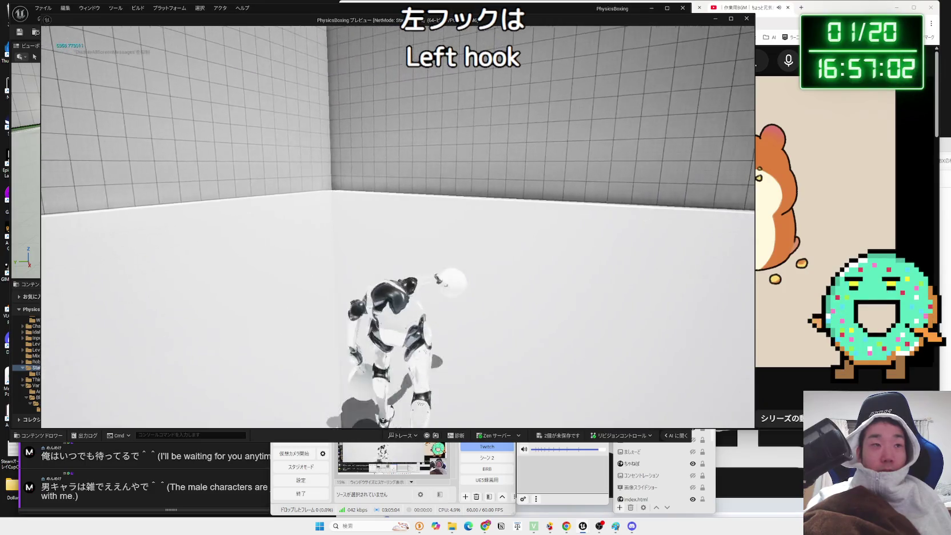
- Stop the play test, then browse from Robot3 to the Variant_Combat Anims folder
key("Escape")
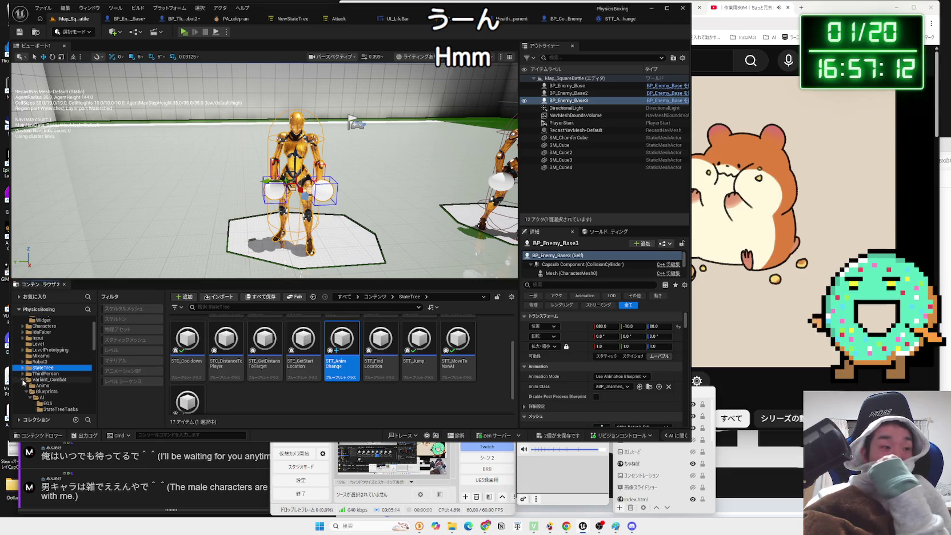
left_click(42, 363)
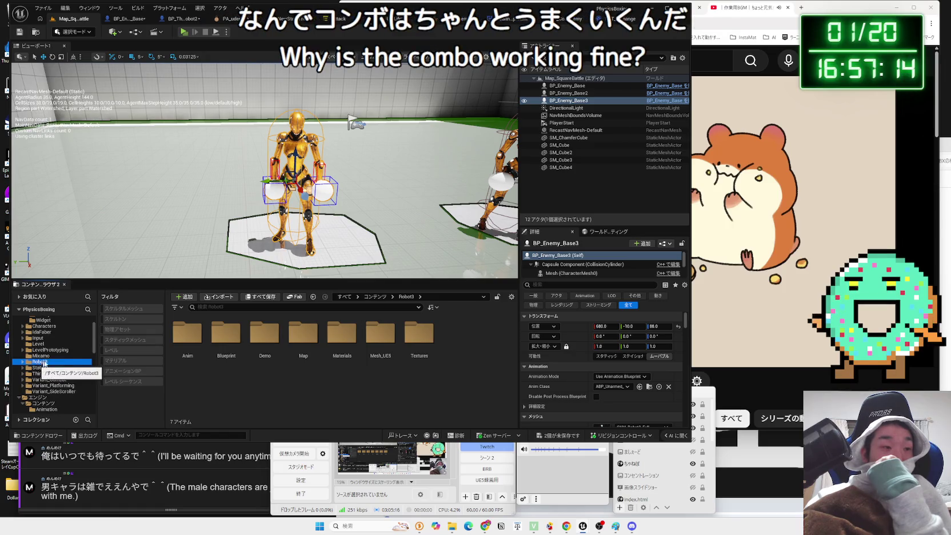
double_click(189, 333)
key("alt+Left")
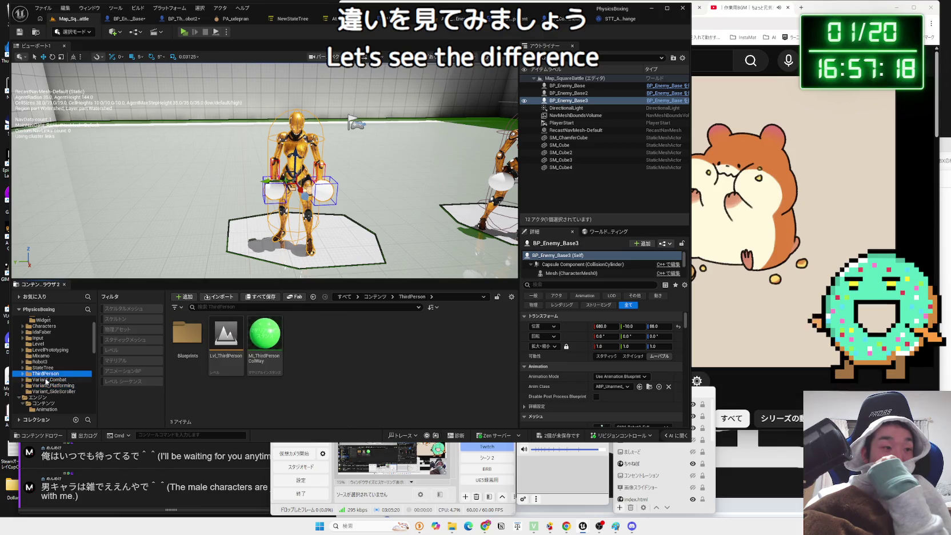
left_click(47, 380)
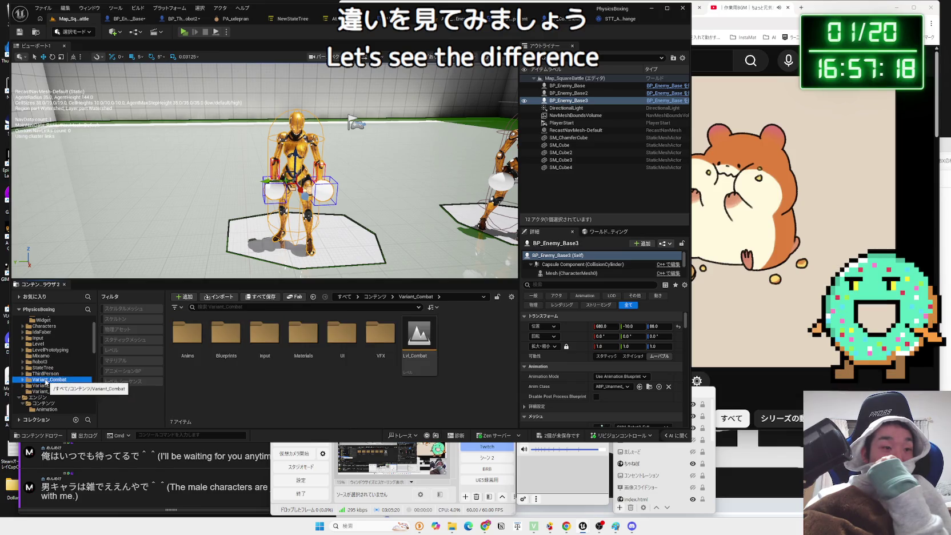
double_click(174, 345)
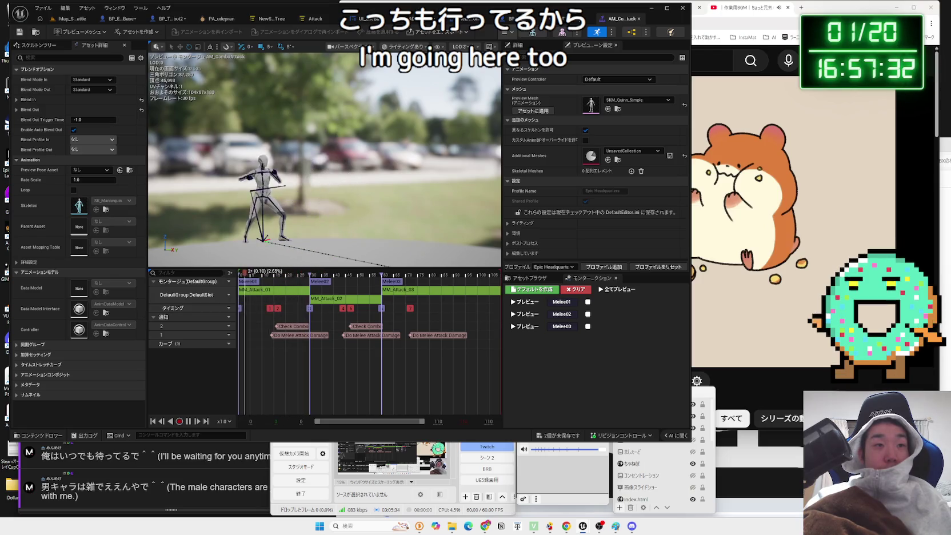
- Close the AM_ComboAttack montage and browse the Enemy blueprints folders from the Map_SquareBattle level
left_click(639, 19)
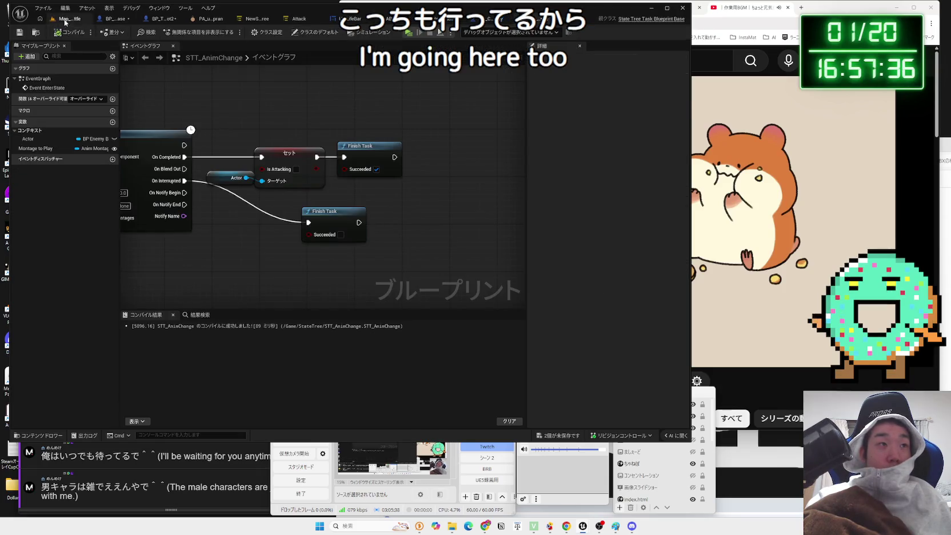
left_click(65, 20)
left_click(304, 387)
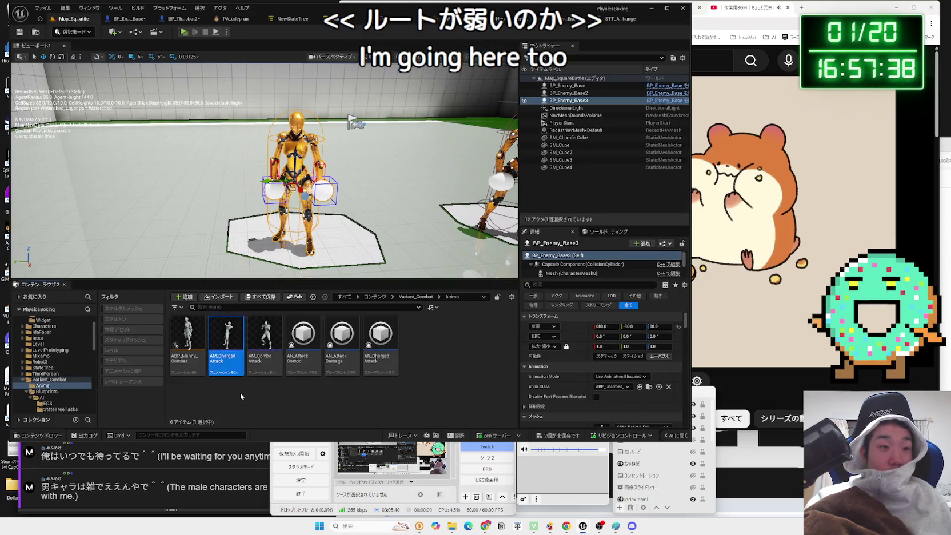
left_click(25, 381)
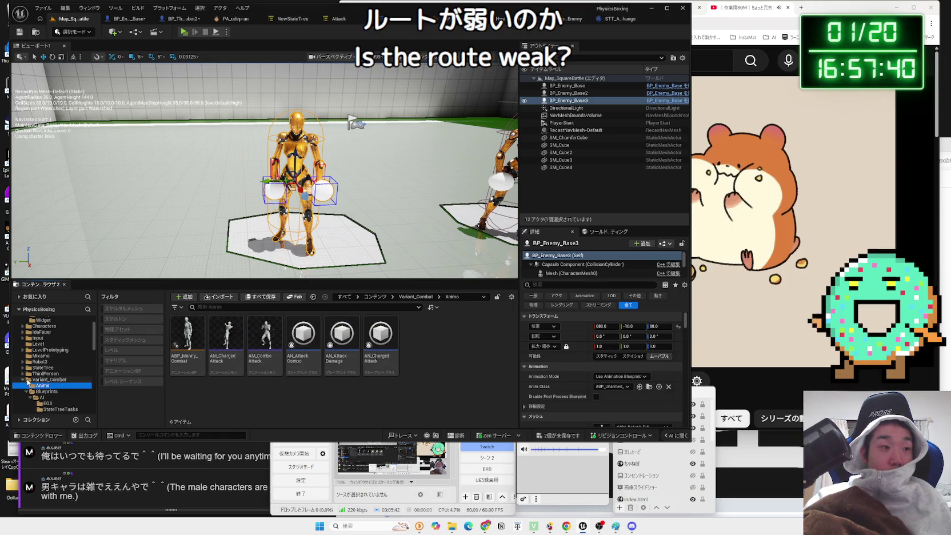
left_click(45, 356)
left_click(42, 344)
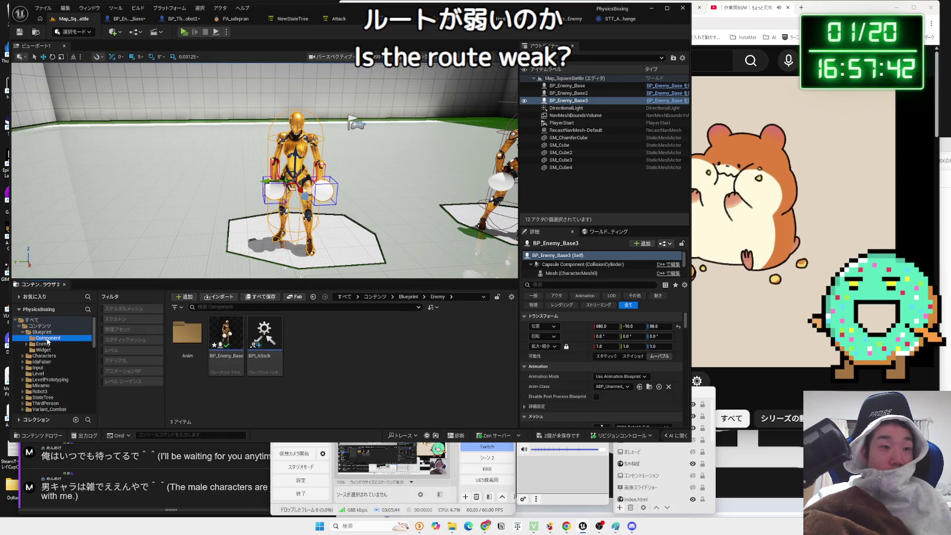
left_click(48, 356)
- Check the IdaFaber and Widget folders, then delete the empty Widget folder
left_click(43, 361)
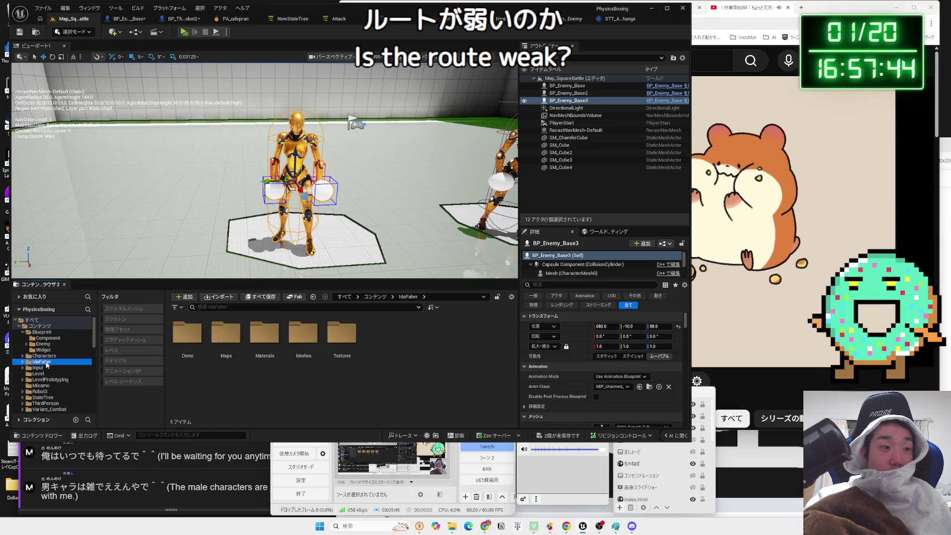
left_click(44, 349)
left_click(42, 343)
left_click(46, 350)
left_click(35, 344)
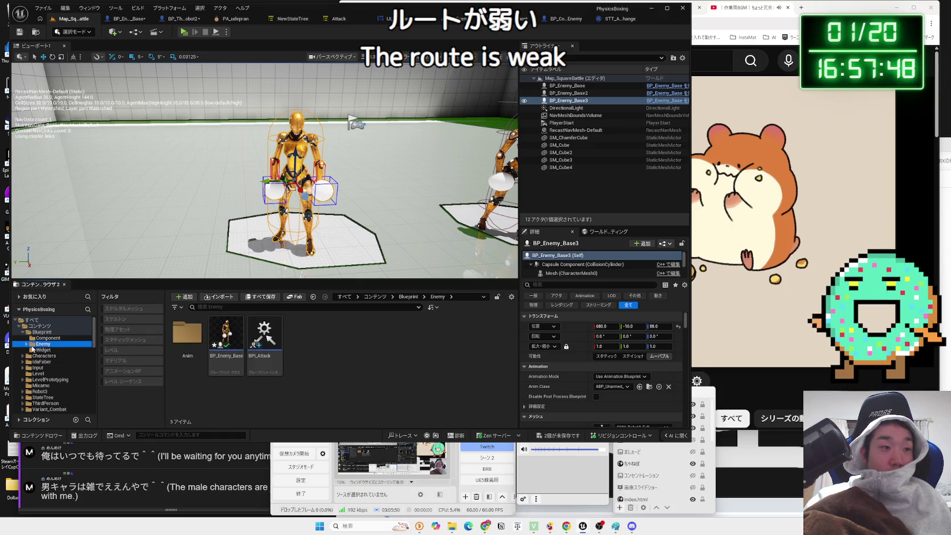
right_click(44, 351)
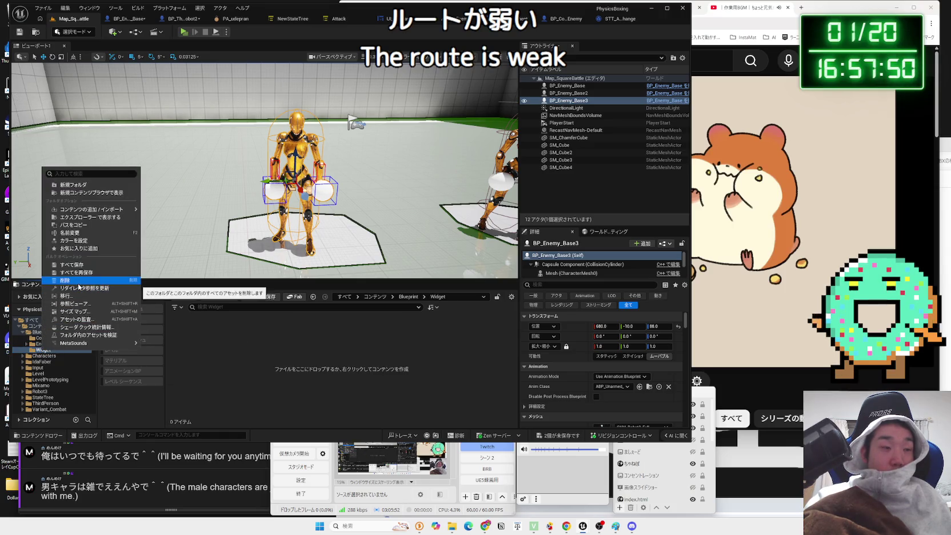
left_click(80, 280)
left_click(48, 342)
- Open Right_Hook_Anim_Enemy_Montage from the Enemy Anim folder
left_click(48, 340)
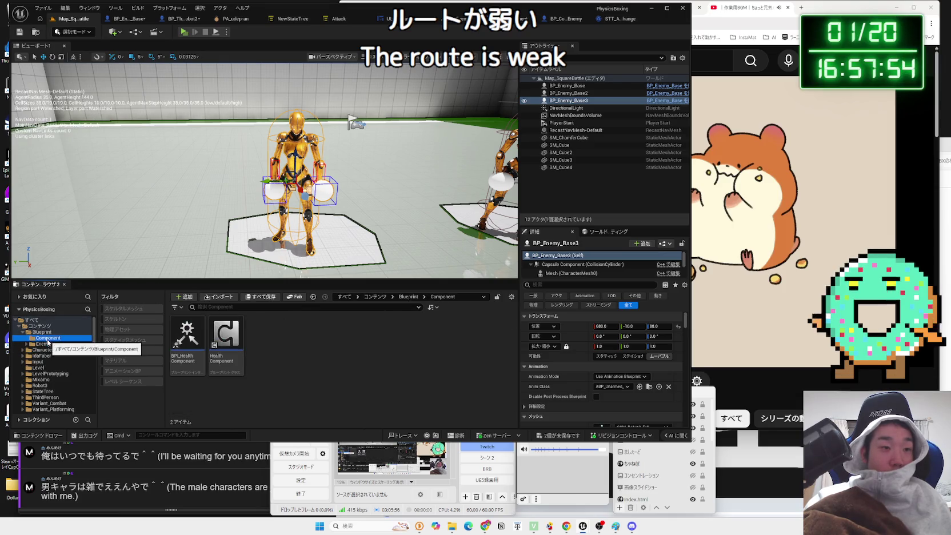
left_click(43, 343)
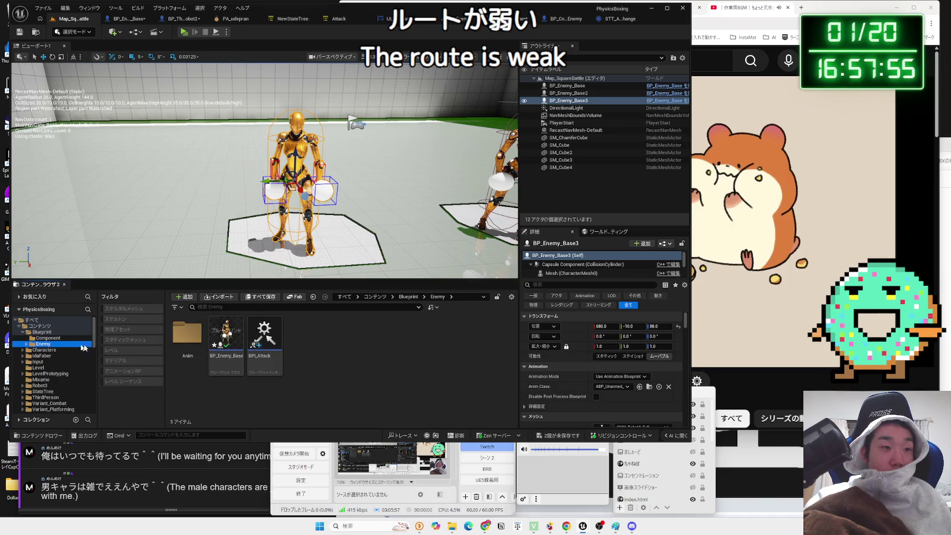
double_click(197, 347)
left_click(304, 342)
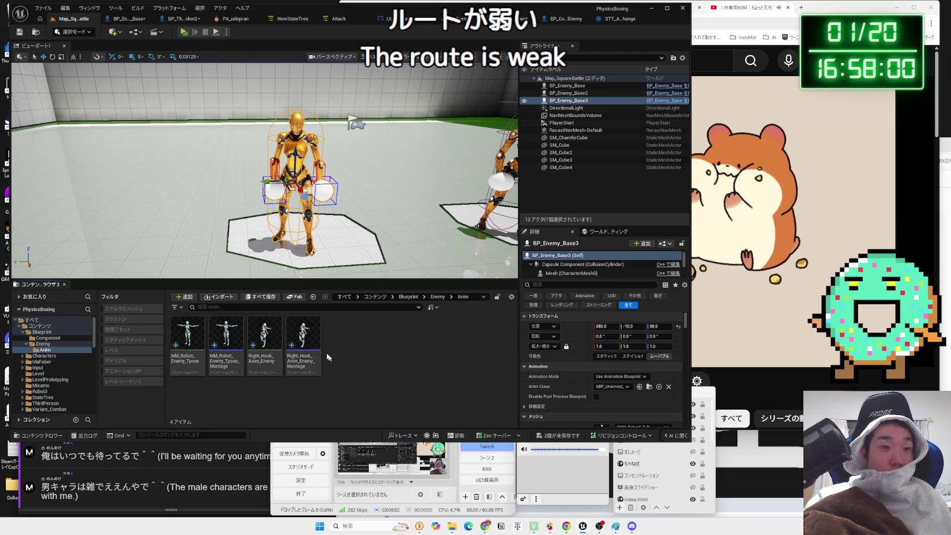
double_click(306, 342)
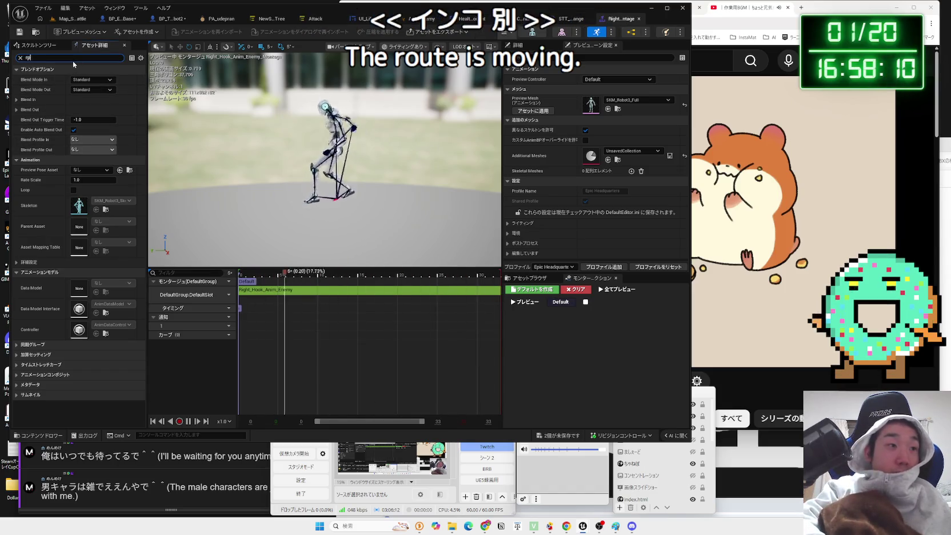
- Close the right hook montage and open the Right_Hook_Anim_Enemy animation sequence
type("rppt")
type("oot")
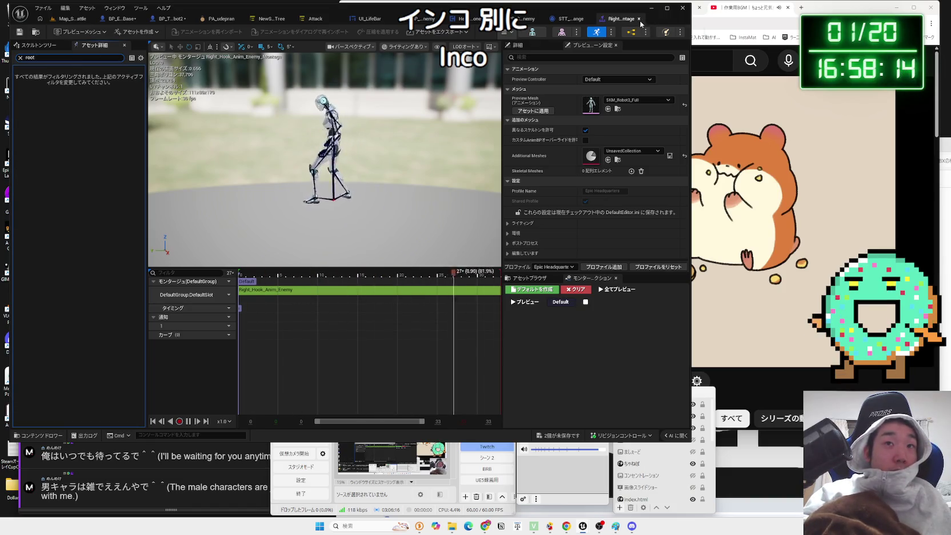
left_click(639, 19)
left_click(65, 20)
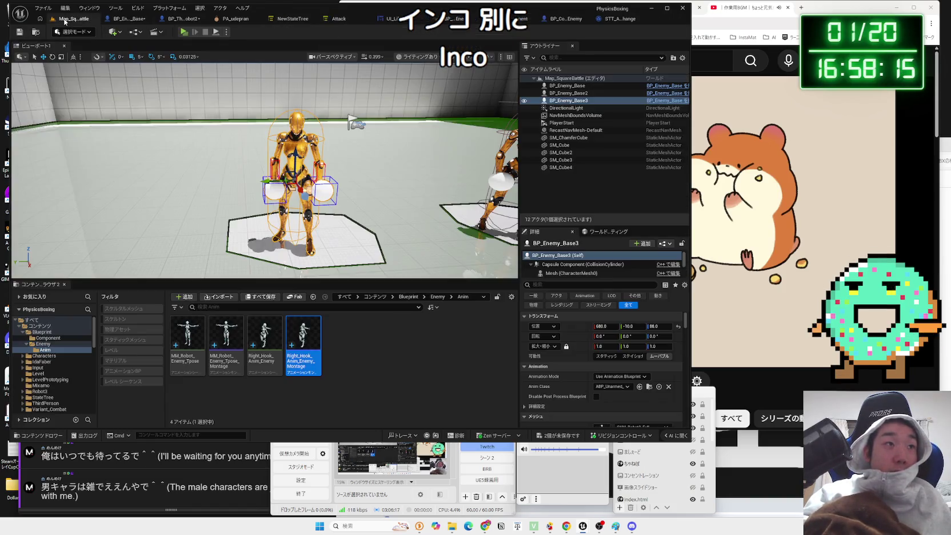
double_click(264, 336)
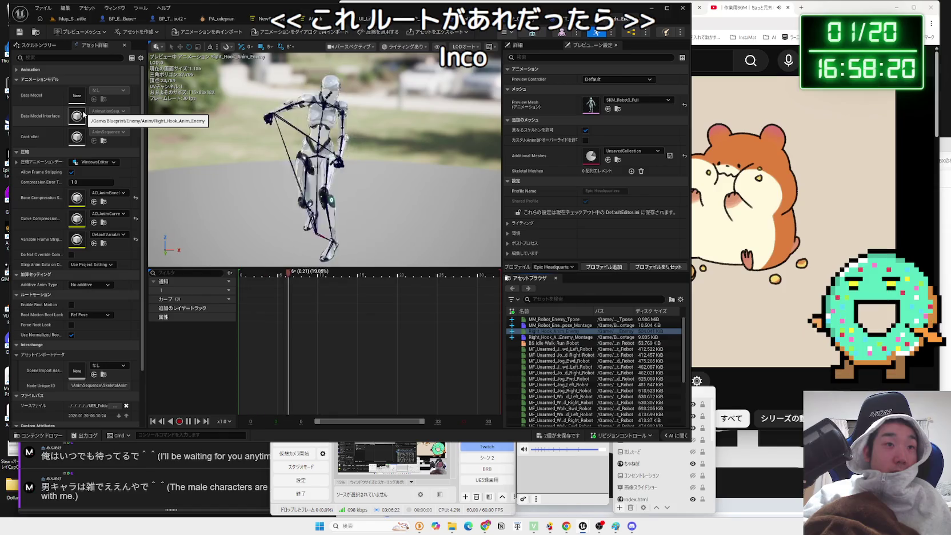
- Filter the animation's details for 'root' settings, then start a play test of Map_SquareBattle
type("rpp")
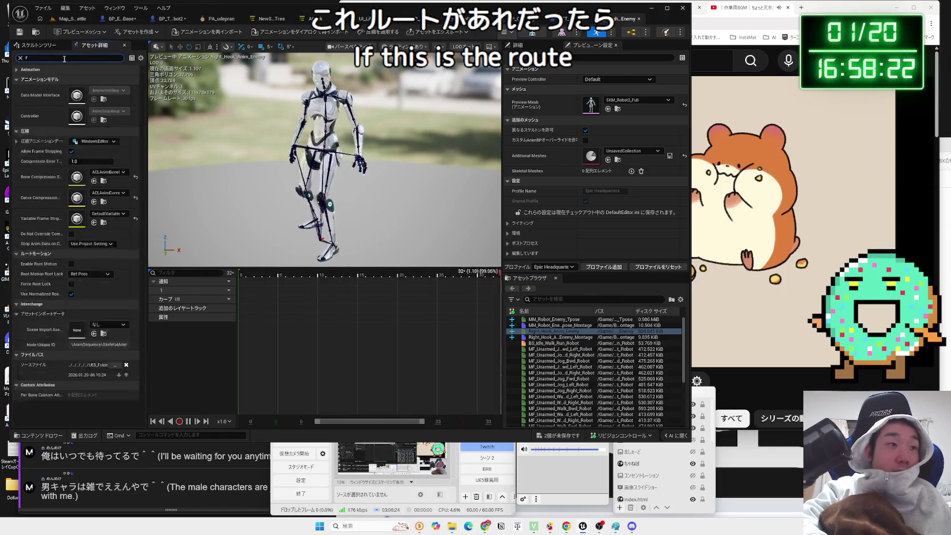
key("BackSpace")
key("BackSpace")
type("root")
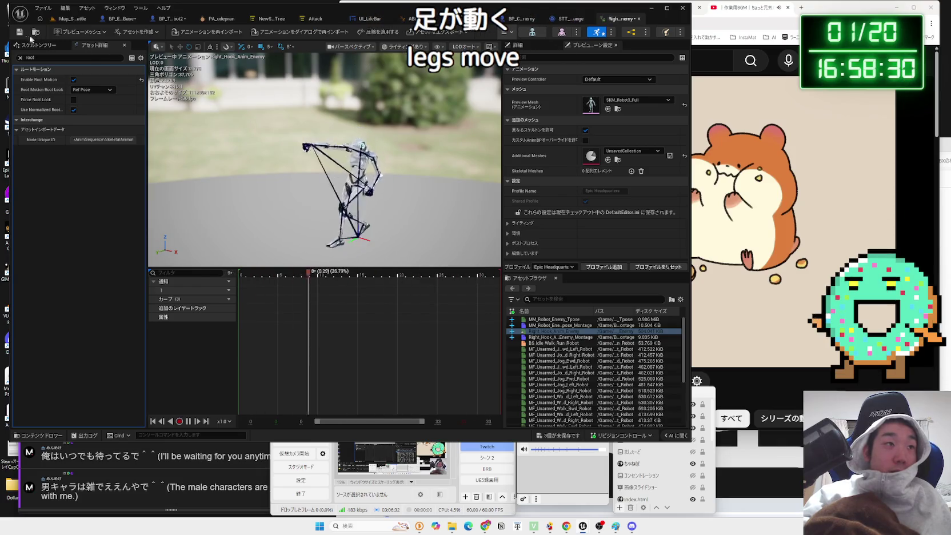
left_click(68, 18)
left_click(187, 33)
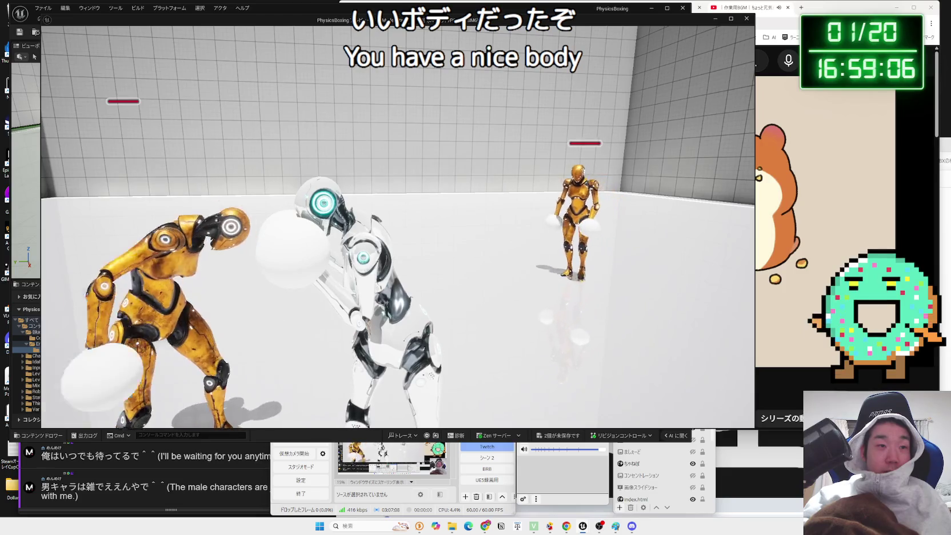
key("Escape")
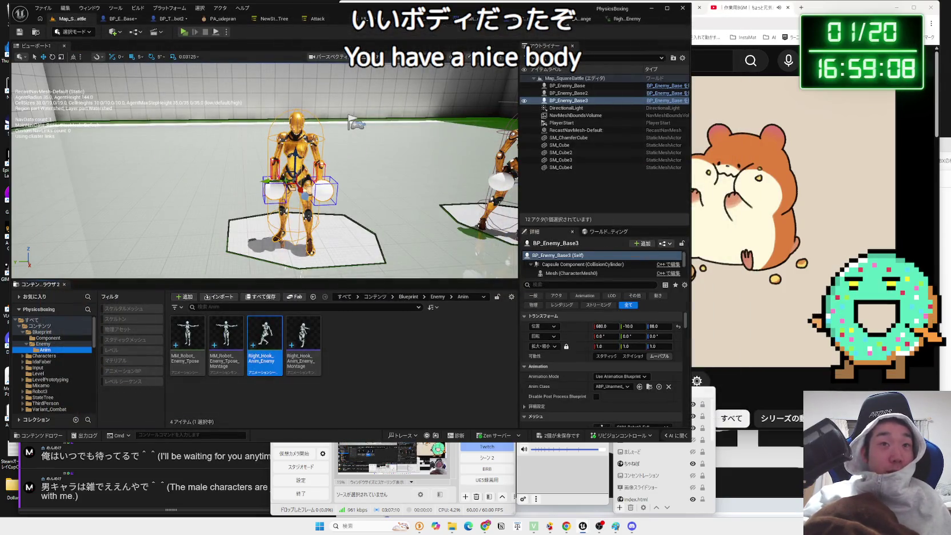
left_click(620, 19)
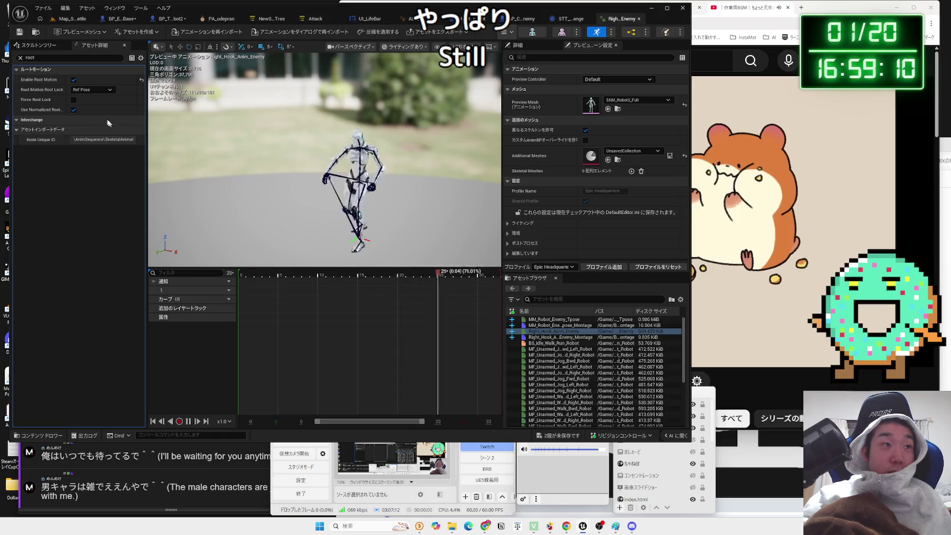
- Turn off root motion on Right_Hook_Anim_Enemy, save it, and save all modified assets
left_click(74, 81)
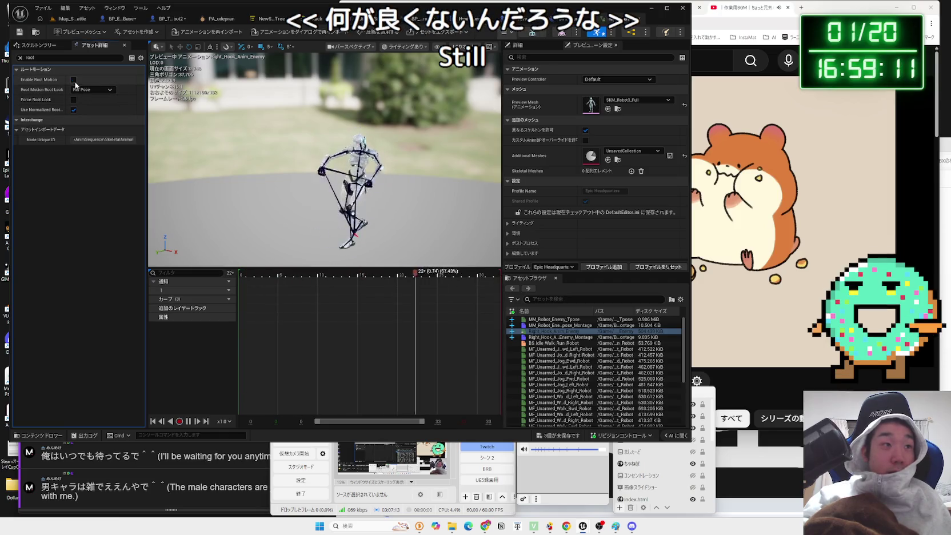
left_click(21, 33)
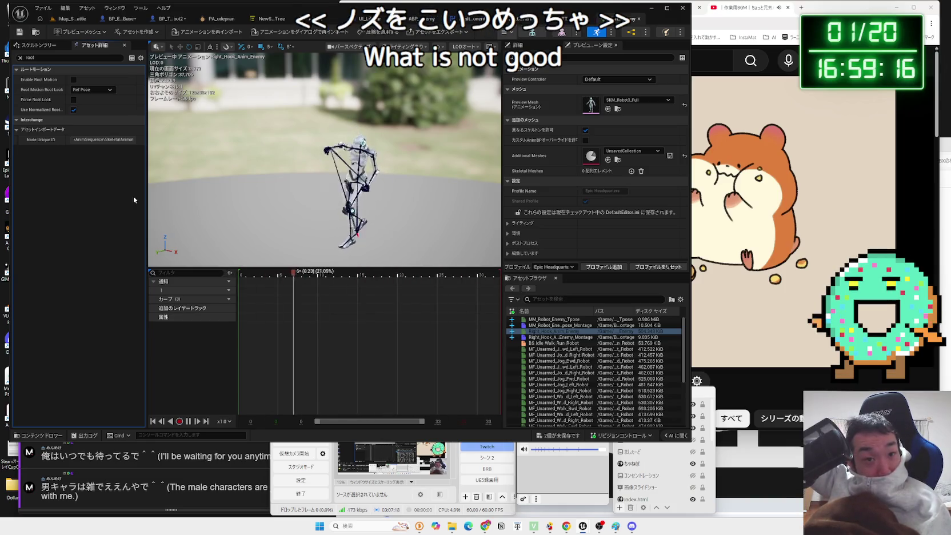
left_click(638, 21)
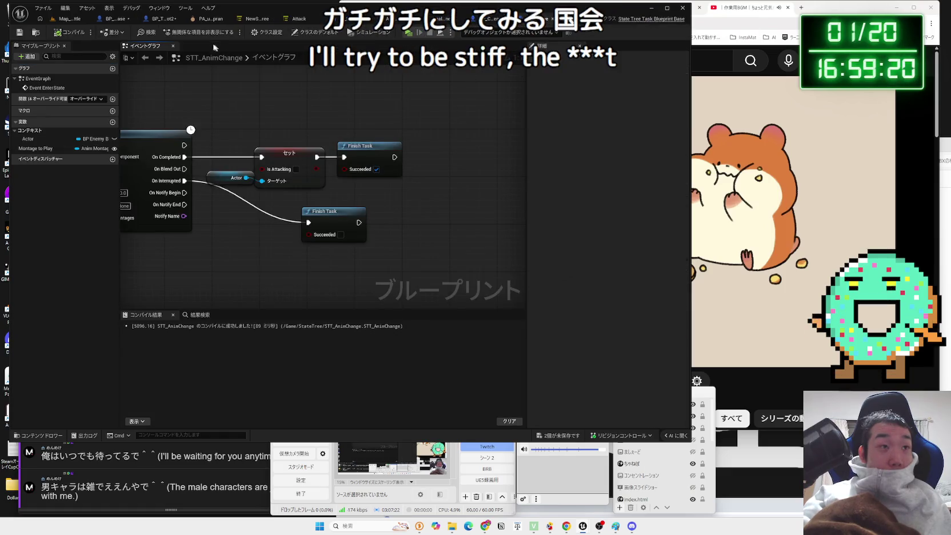
left_click(249, 20)
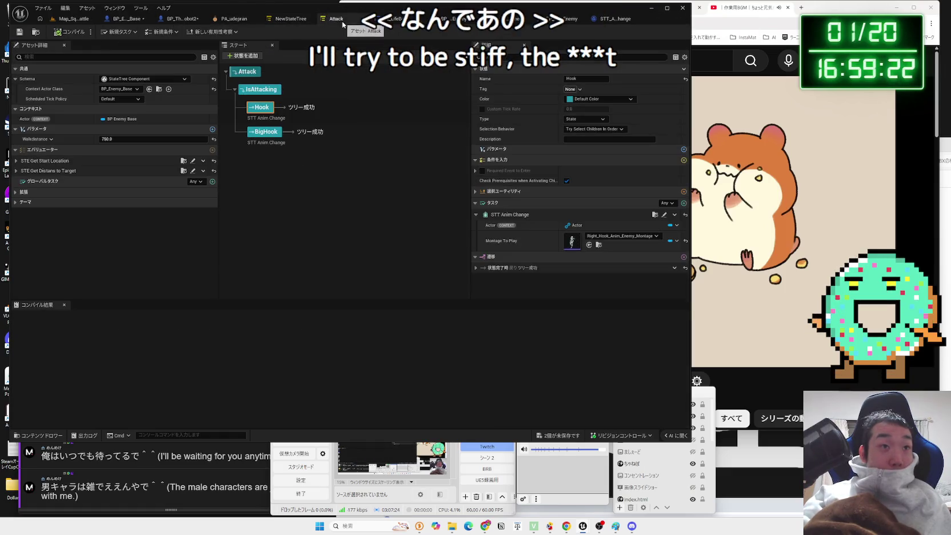
left_click(233, 19)
left_click(180, 18)
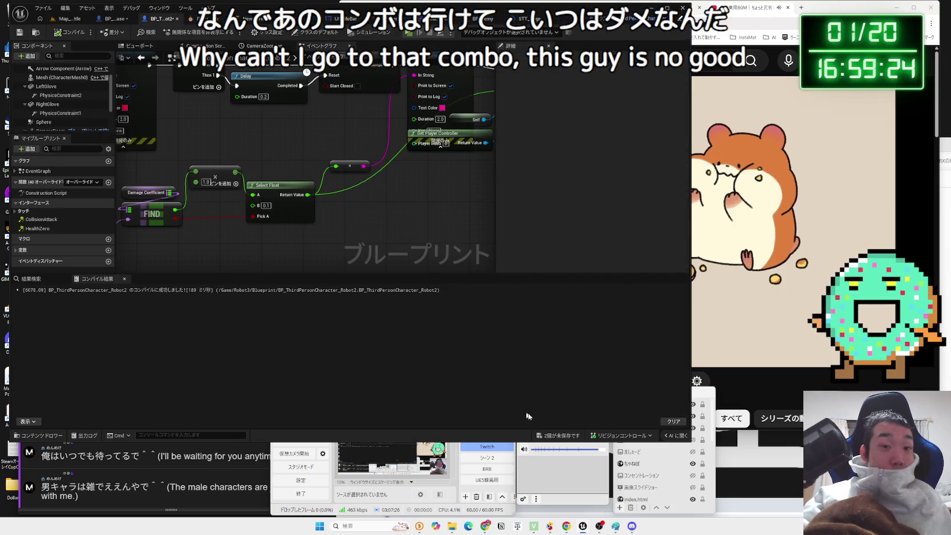
key("ctrl+shift+s")
left_click(505, 343)
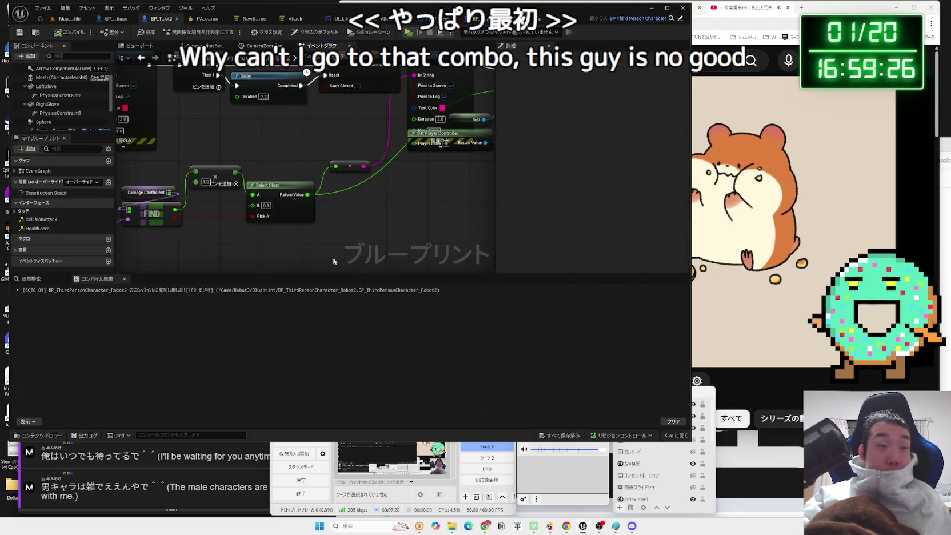
- Review the character, physics asset, NewStateTree and UI_LifeBar tabs, ending on BP_Enemy_Base
left_click(122, 21)
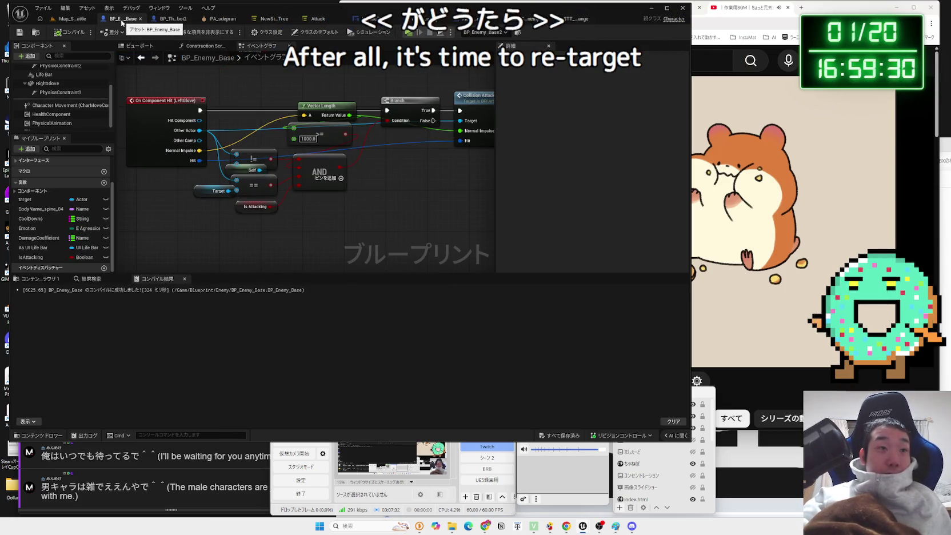
left_click(172, 19)
left_click(207, 19)
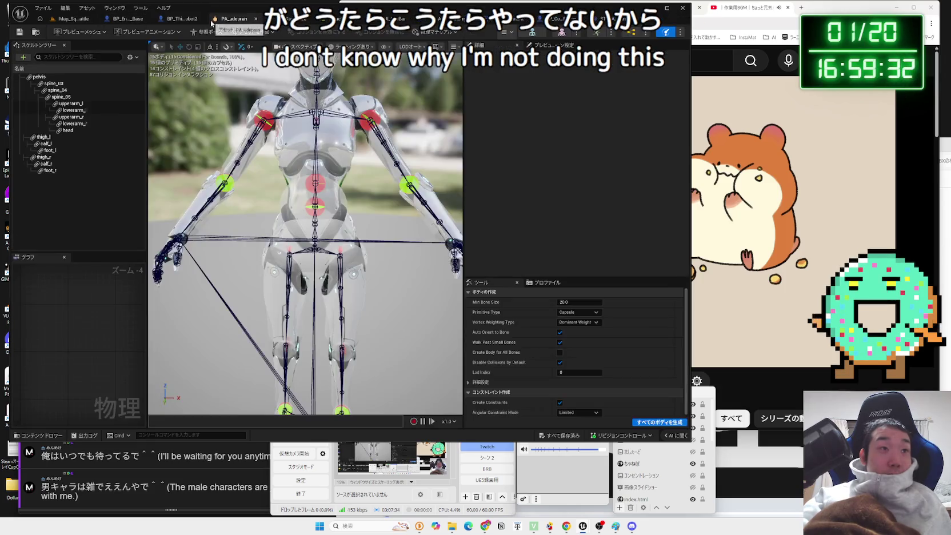
left_click(251, 19)
left_click(394, 21)
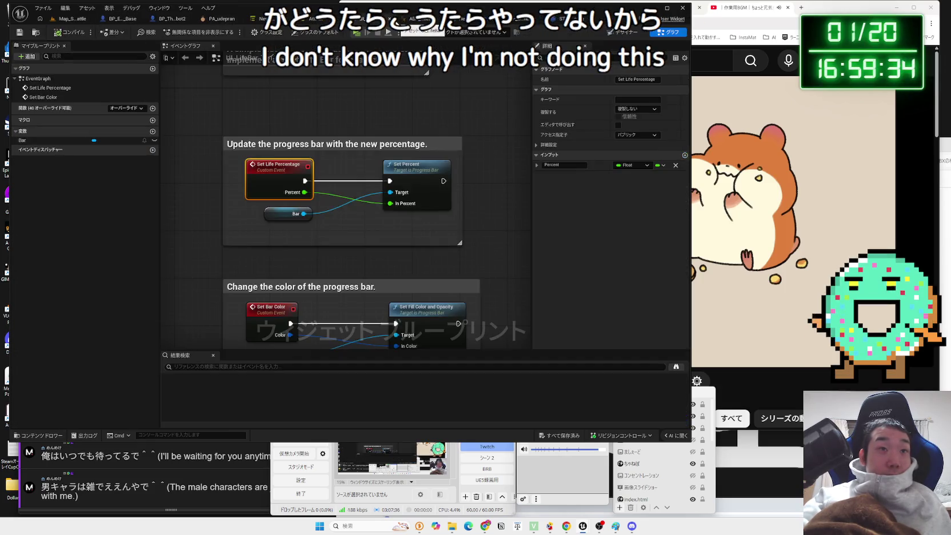
left_click(107, 20)
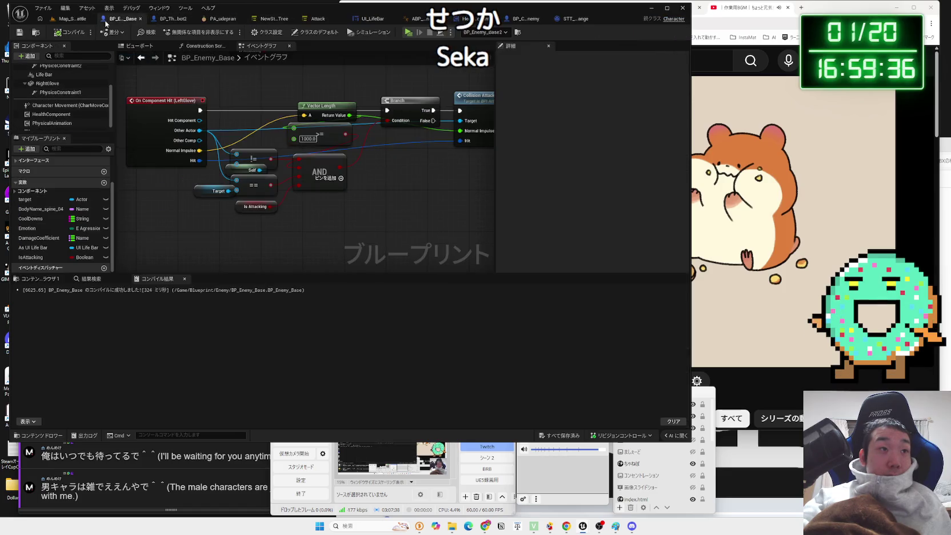
- Launch Play In Editor and walk the player robot forward toward the enemies
scroll(257, 142, "down", 6)
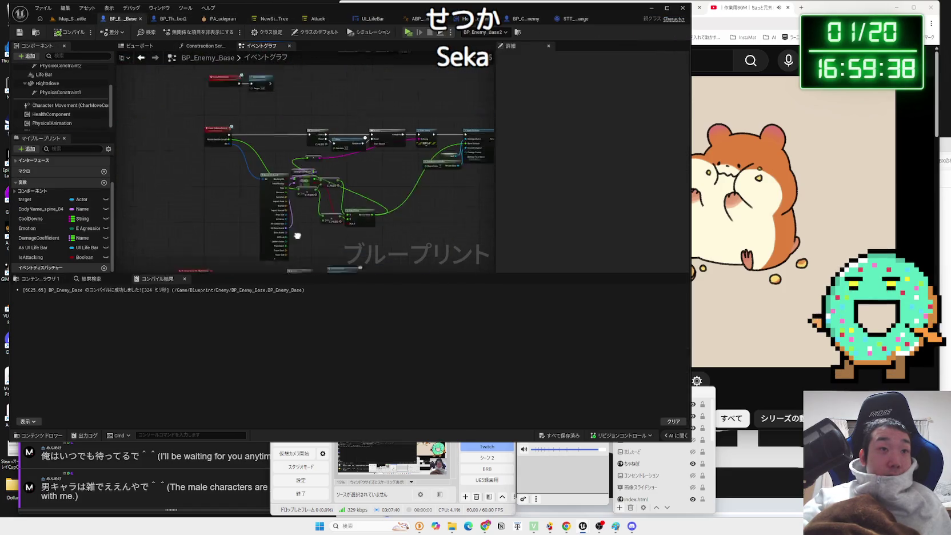
scroll(280, 86, "up", 6)
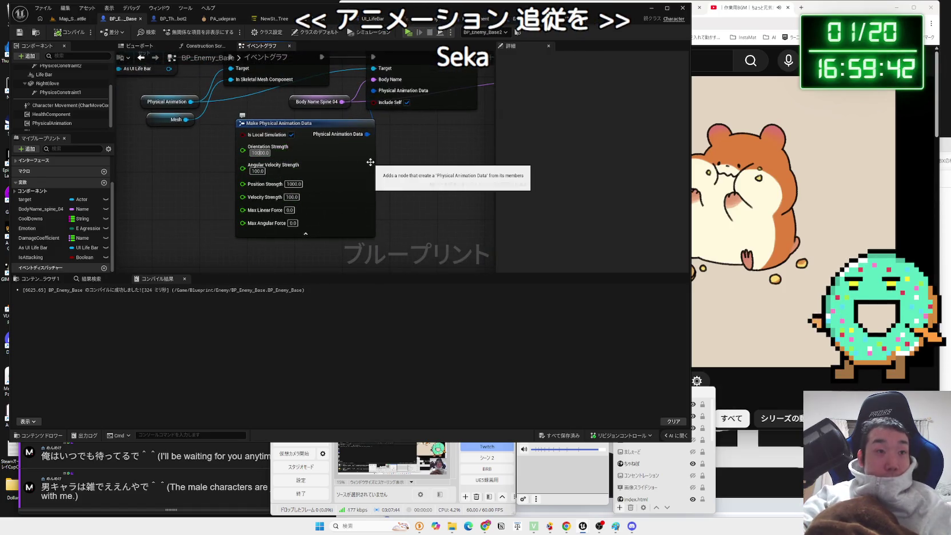
left_click(69, 18)
key("alt+p")
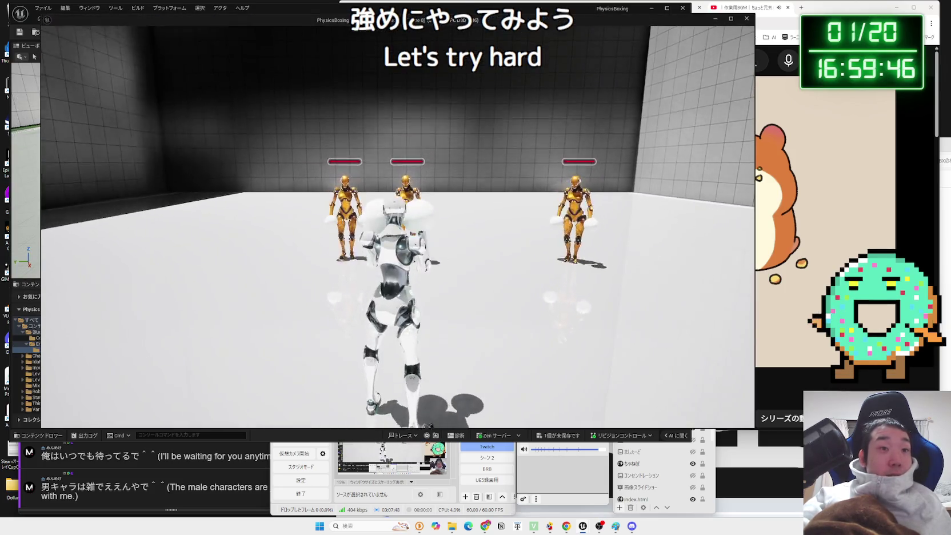
key("w")
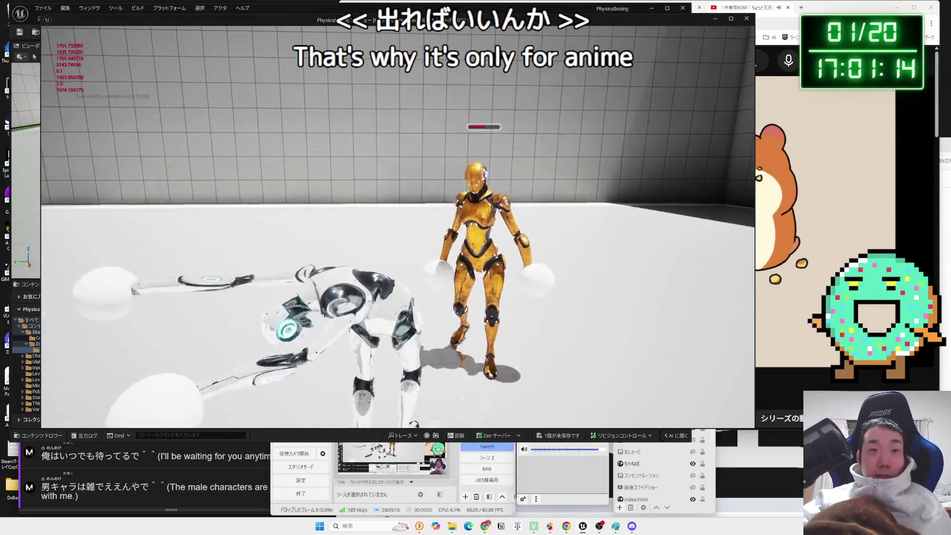
- End the play test and bring up the list of unsaved assets
key("Escape")
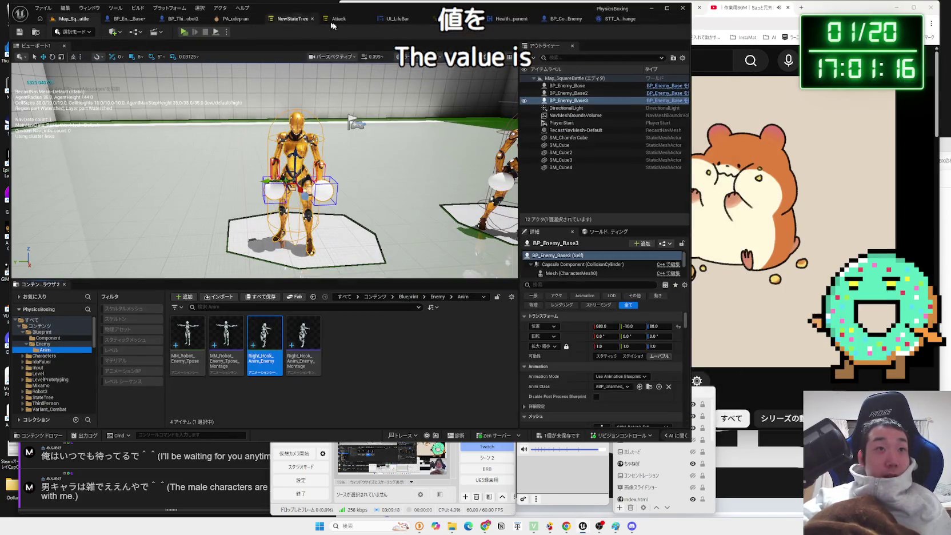
left_click(559, 434)
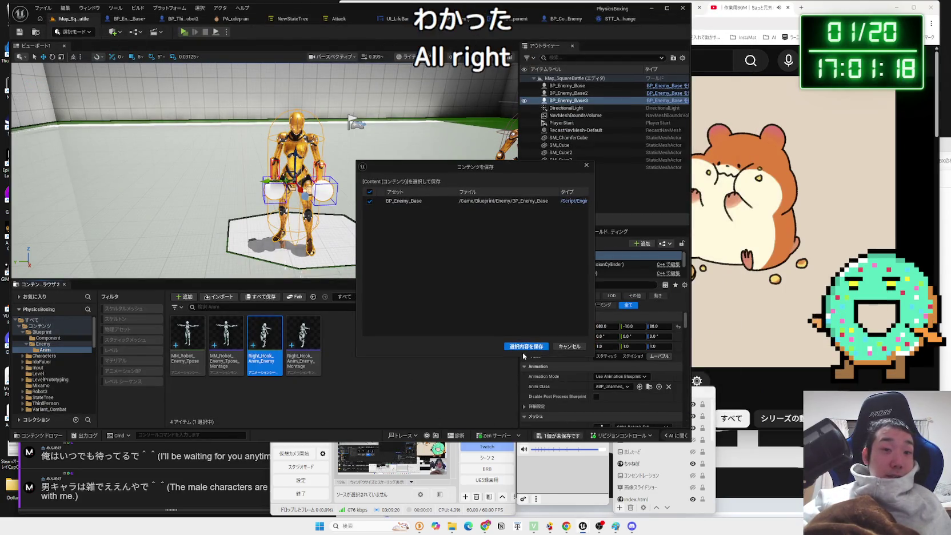
- Save BP_Enemy_Base, check the STT_AnimChange and UI_LifeBar graphs, then return to it
left_click(525, 341)
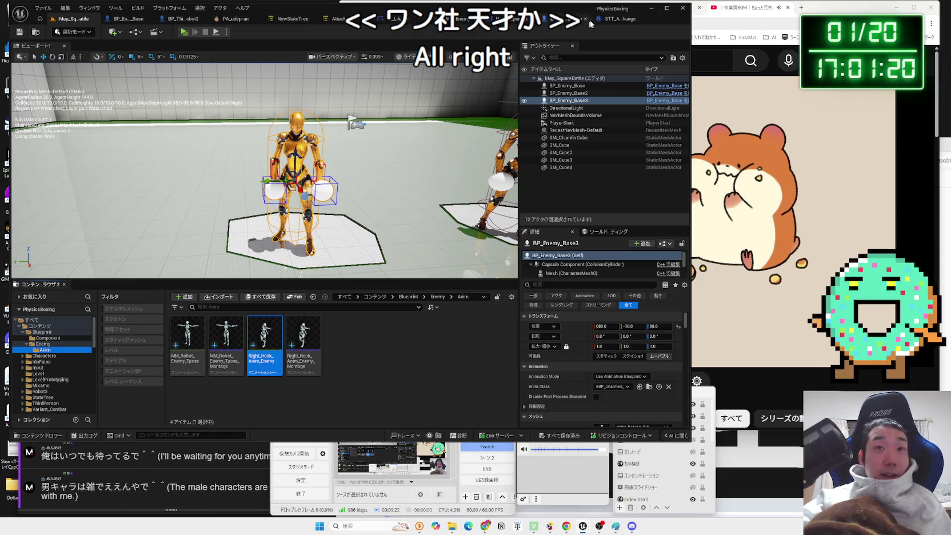
left_click(615, 22)
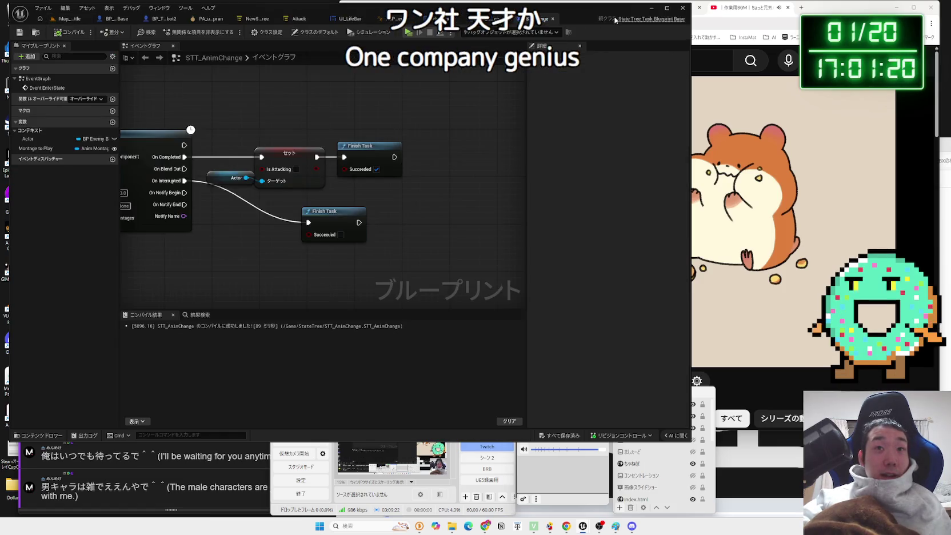
left_click(351, 19)
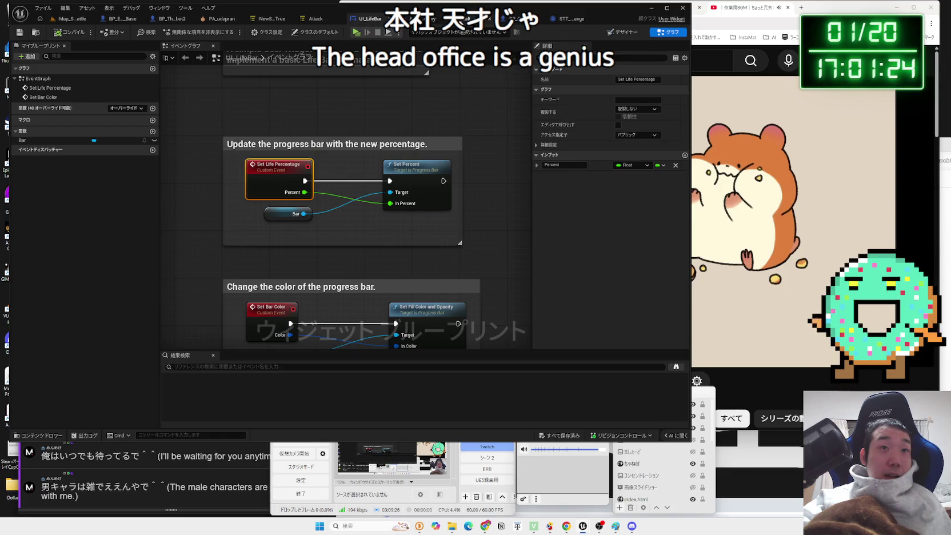
left_click(464, 20)
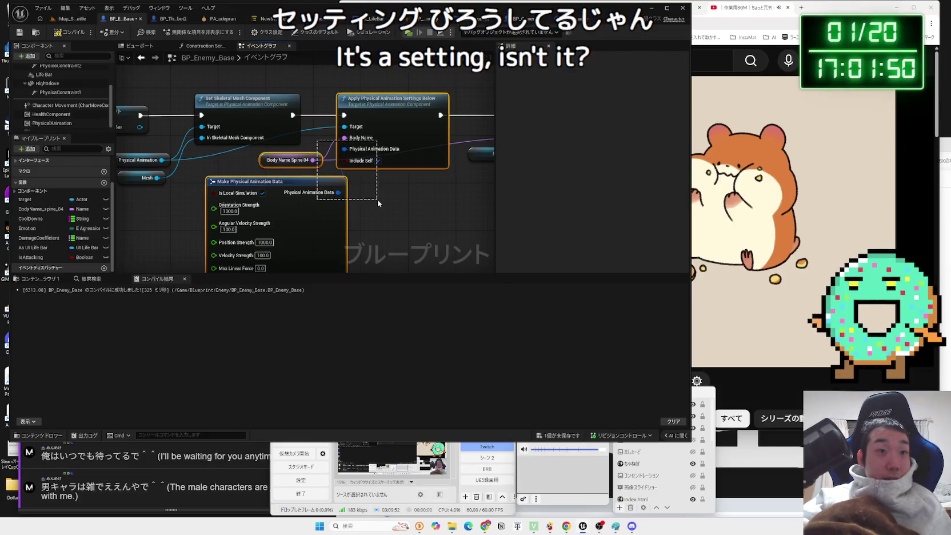
- Select the physical animation setup nodes in BP_Enemy_Base and save the blueprint again
left_click_drag(326, 158, 315, 149)
left_click(315, 150)
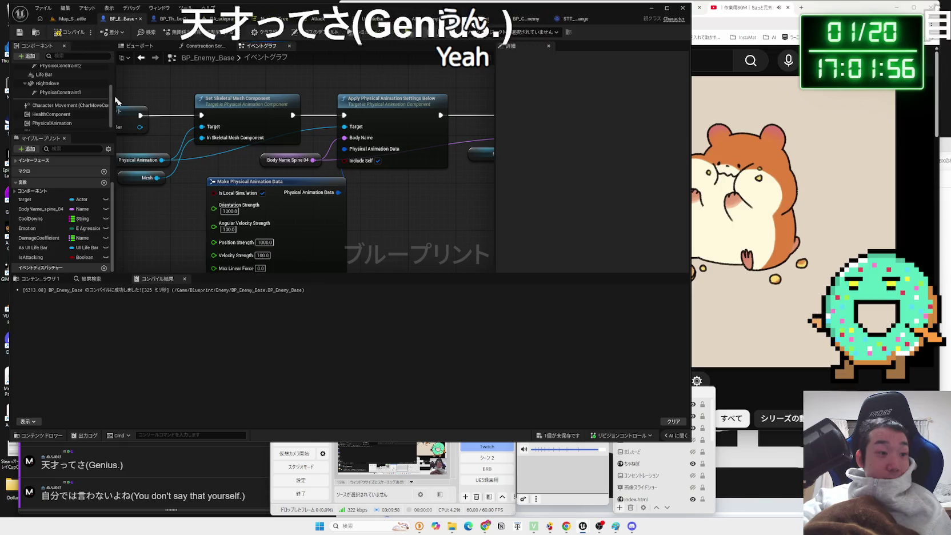
key("ctrl+shift+s")
key("Return")
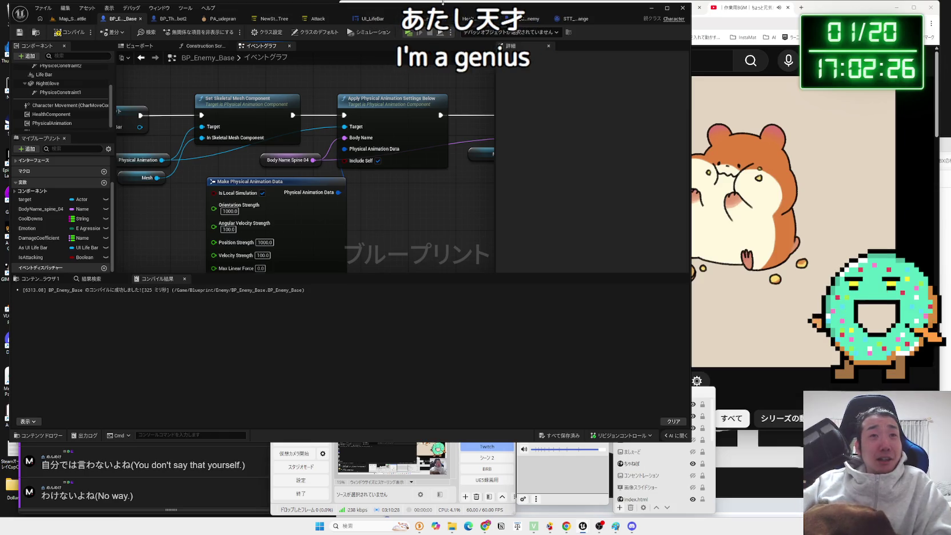
left_click(369, 19)
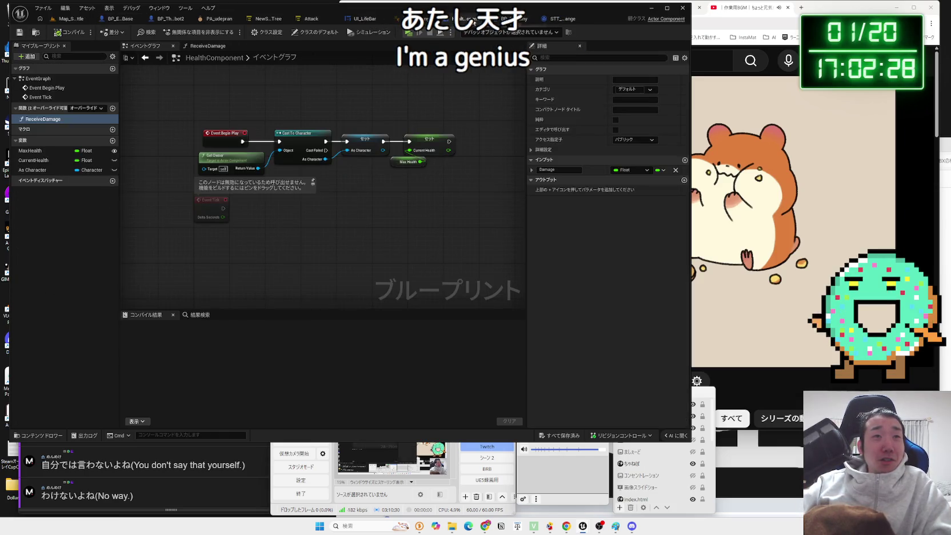
- Open the STT_AnimChange task graph and pan to its Play Montage, Is Valid and Set nodes
left_click(526, 26)
left_click(561, 21)
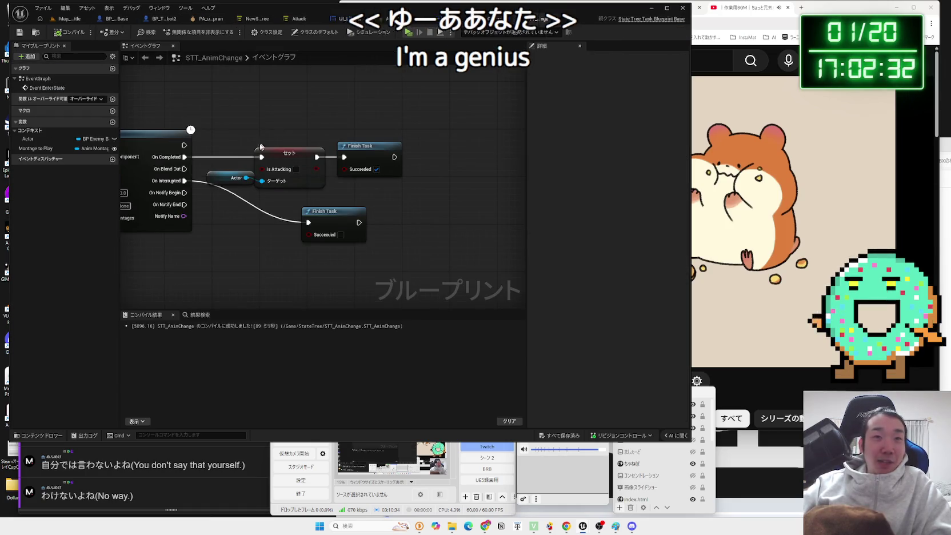
left_click_drag(246, 210, 337, 210)
scroll(337, 210, "down", 1)
mouse_move(200, 261)
left_mouse_down()
mouse_move(308, 258)
mouse_move(324, 238)
left_mouse_up()
scroll(324, 239, "down", 1)
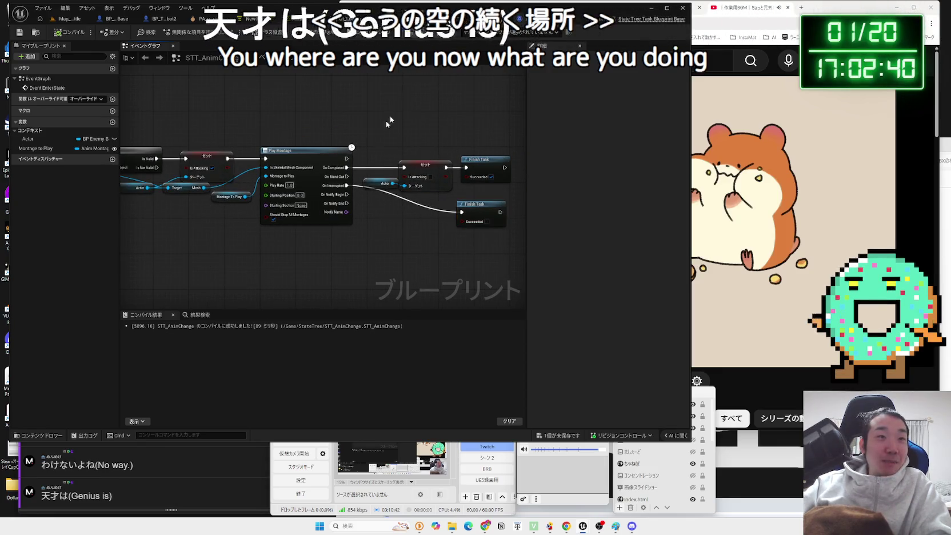
- Drag a connection from the Actor pin and try a 'pc' node search
left_click_drag(148, 187, 196, 228)
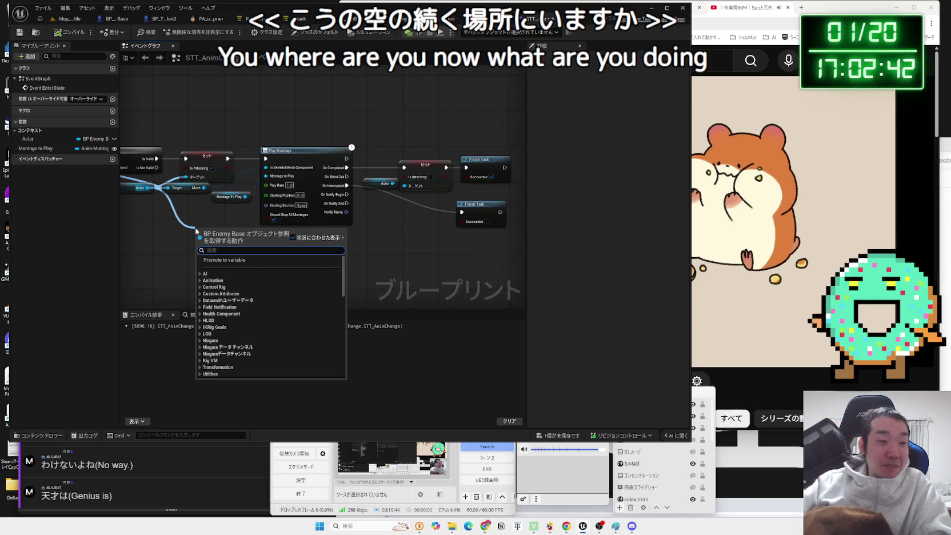
scroll(195, 231, "down", 5)
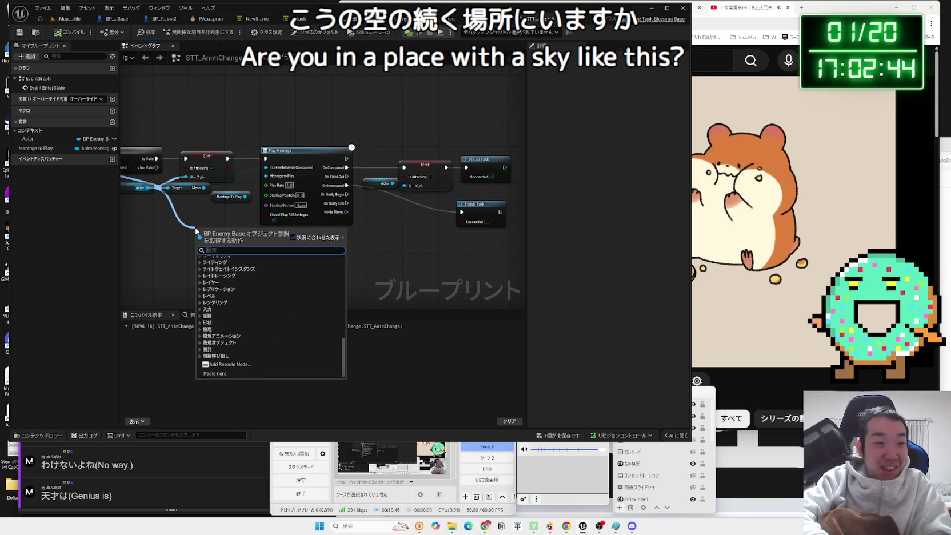
type("pc")
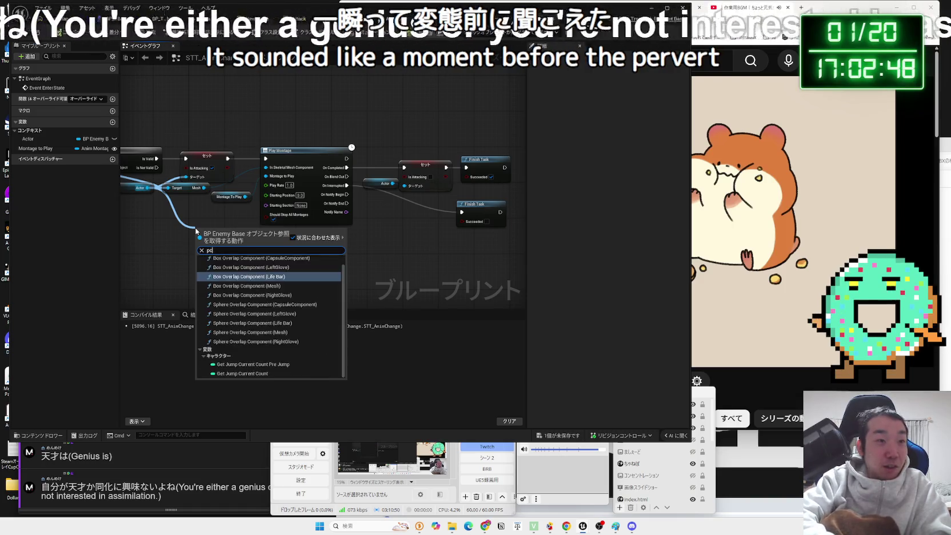
key("BackSpace")
key("BackSpace")
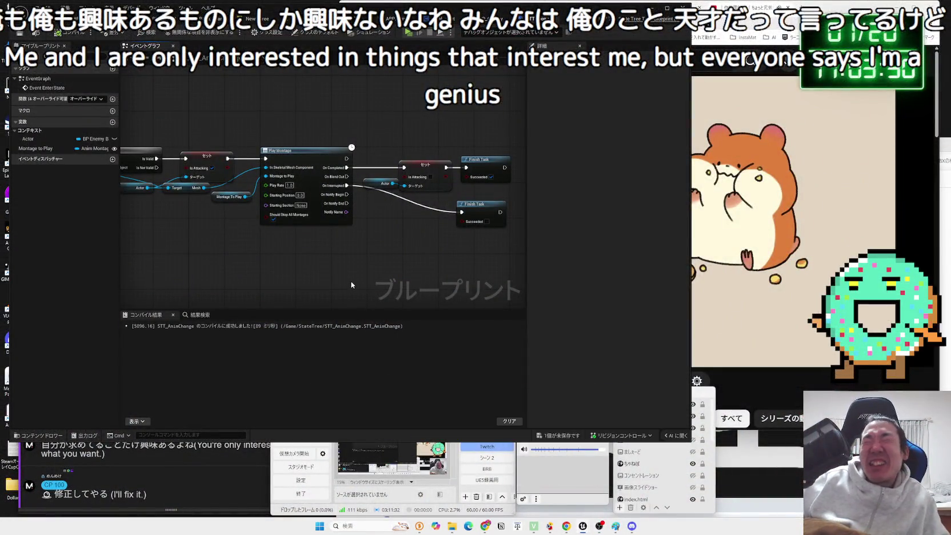
- Check the Attack state tree's Hook task, then zoom in on STT_AnimChange's Play Montage node
left_click(299, 20)
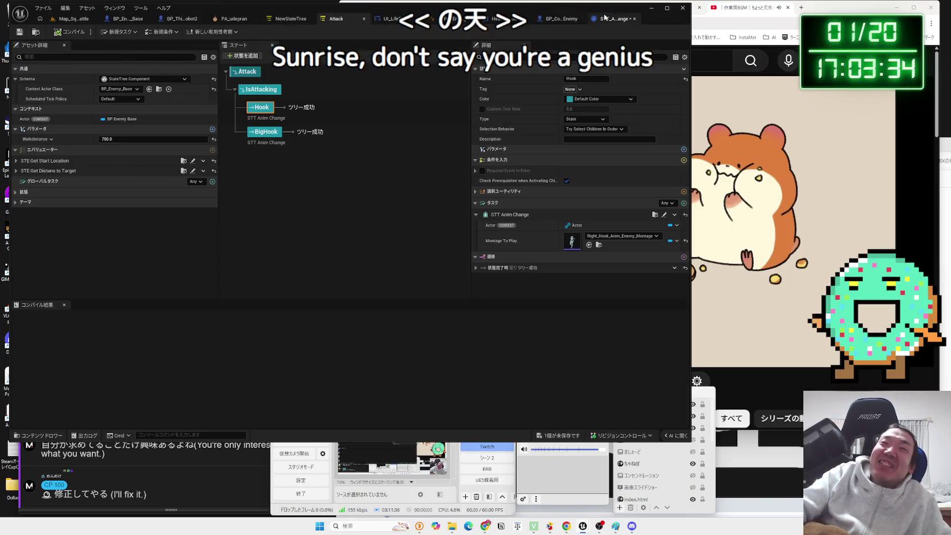
left_click(605, 18)
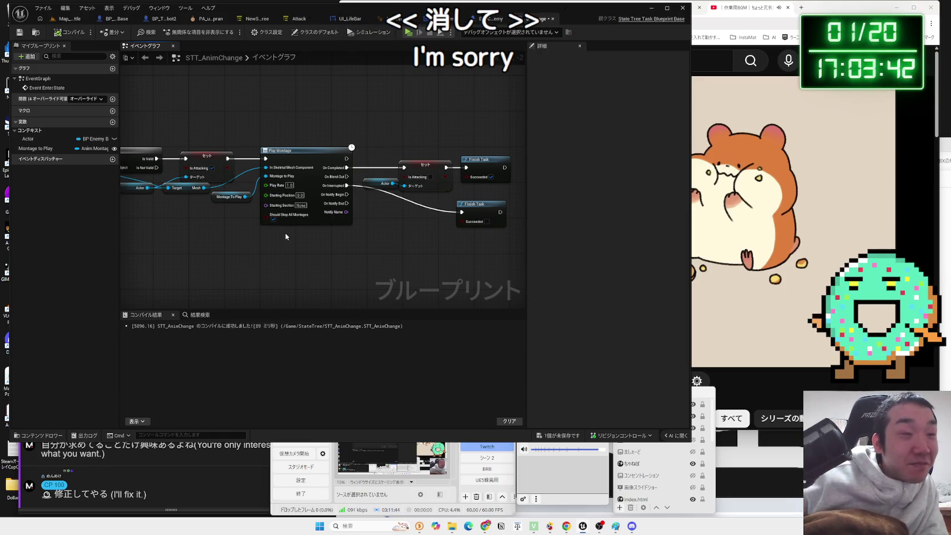
left_click_drag(285, 233, 323, 237)
scroll(325, 236, "up", 2)
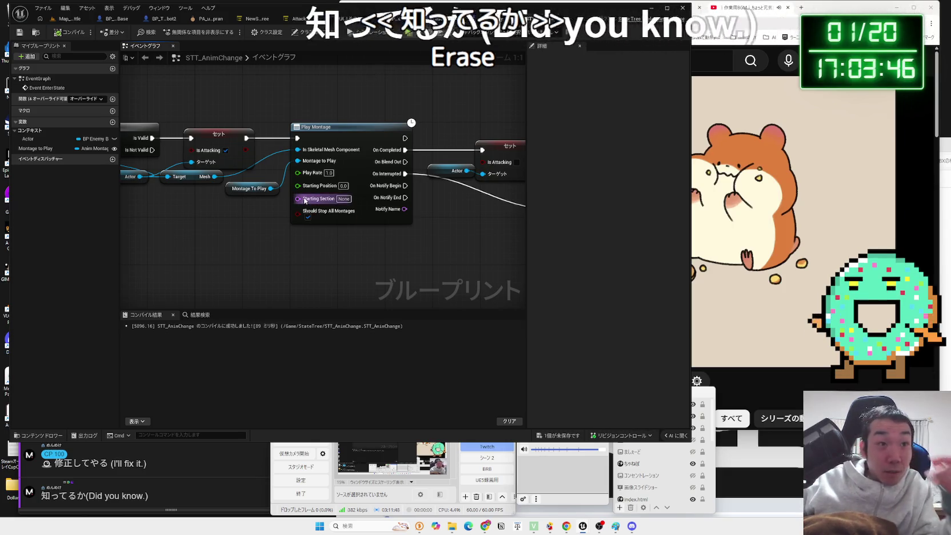
scroll(346, 265, "down", 1)
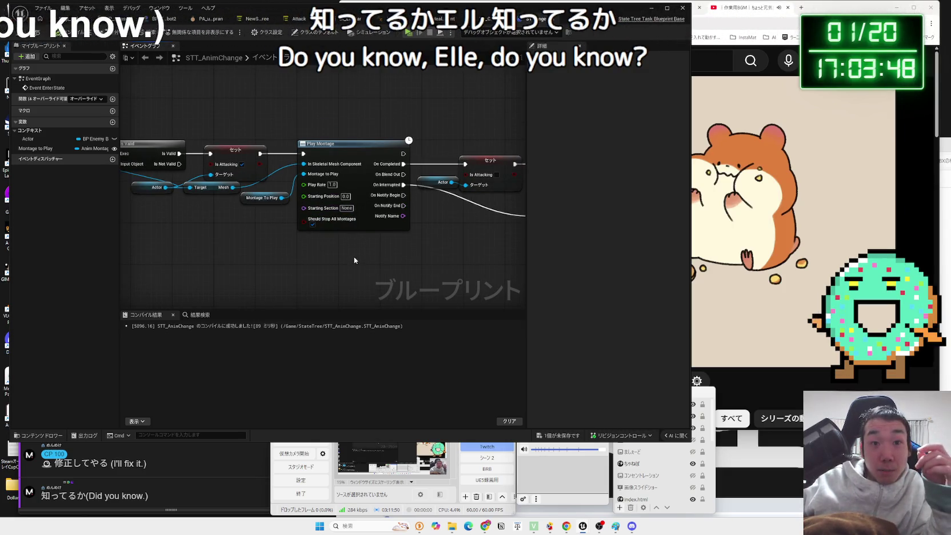
- Save the STT_AnimChange task and select 秀才 in the stream comment window to look it up
left_click(561, 438)
left_click(525, 344)
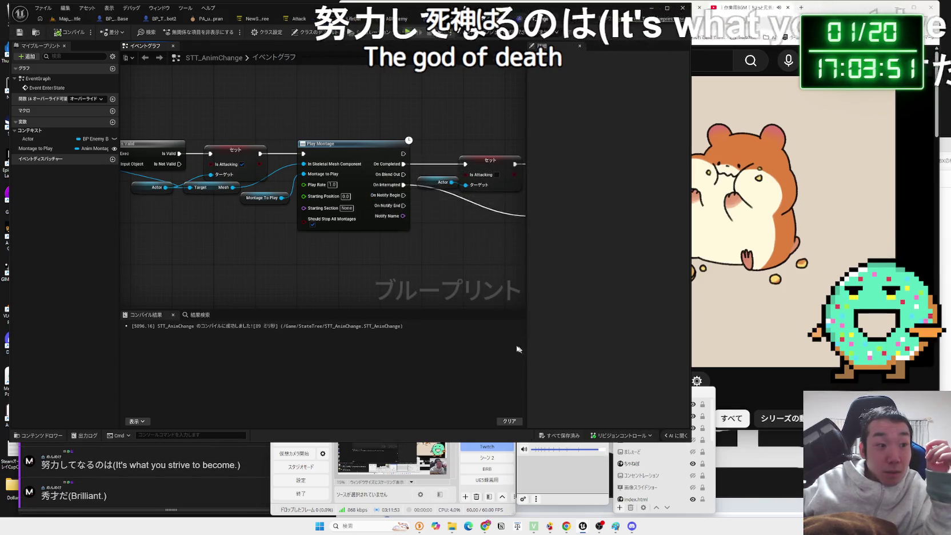
left_click(172, 452)
left_click_drag(59, 496, 42, 496)
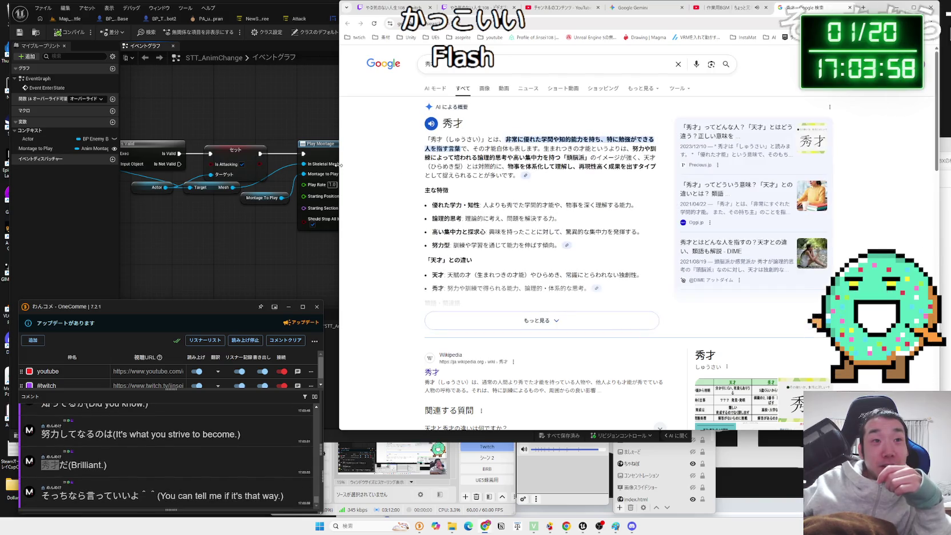
- Narrow the browser window and scroll through the 秀才 search results
left_click_drag(340, 165, 404, 164)
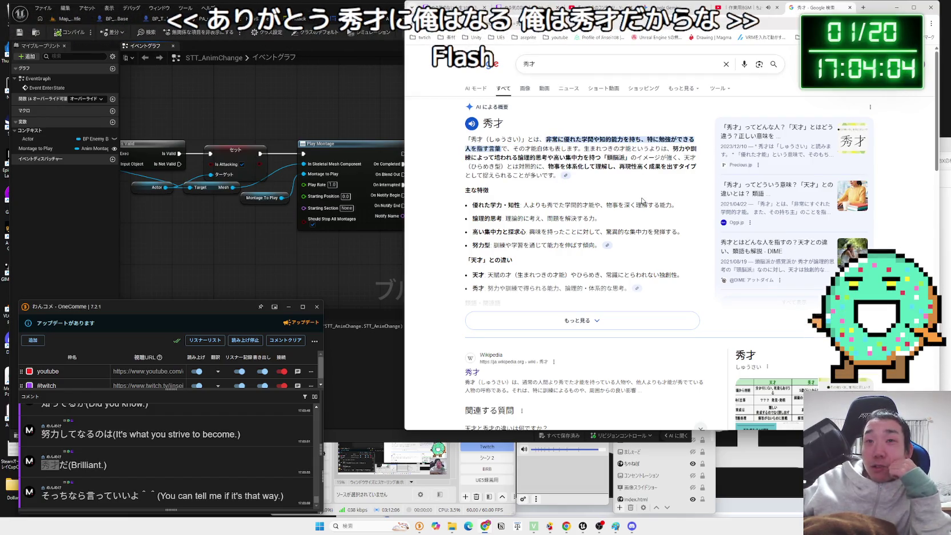
scroll(642, 200, "down", 3)
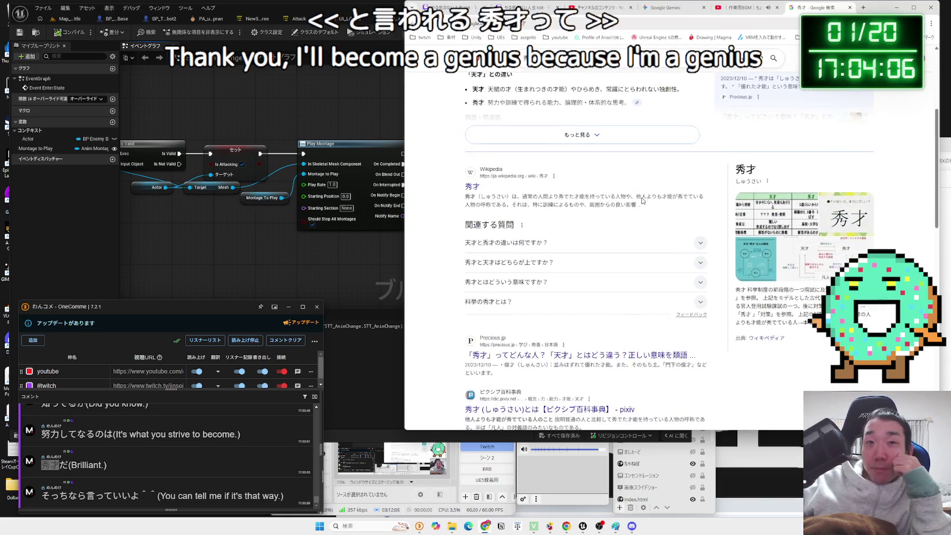
scroll(639, 222, "down", 2)
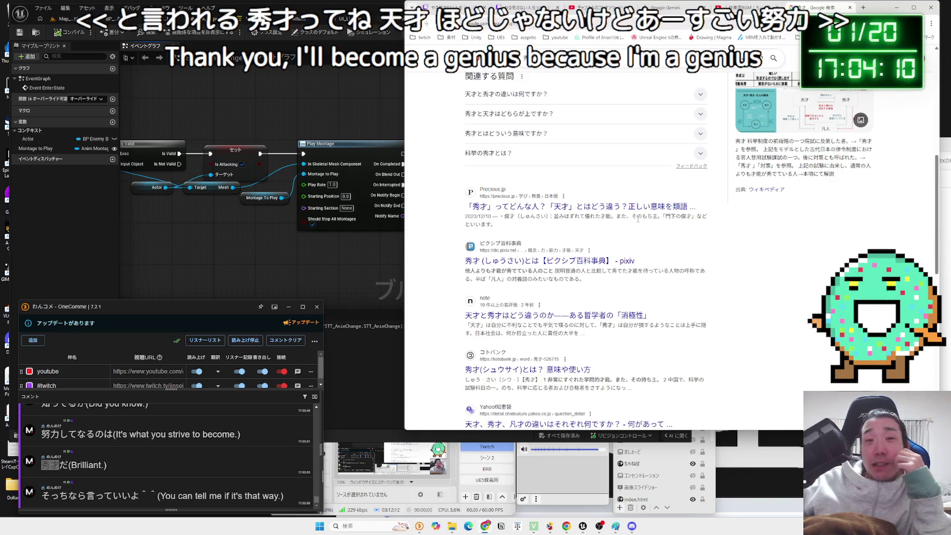
scroll(638, 221, "down", 1)
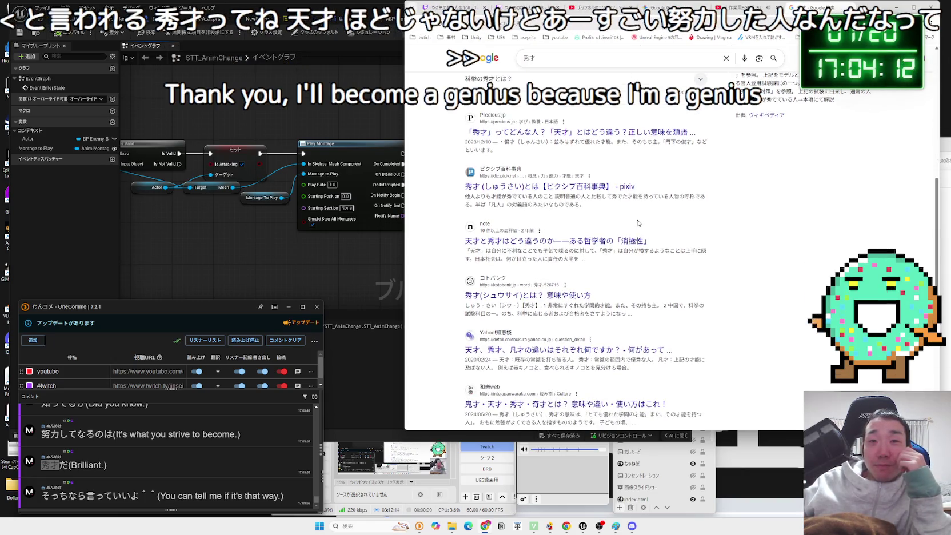
scroll(638, 222, "down", 10)
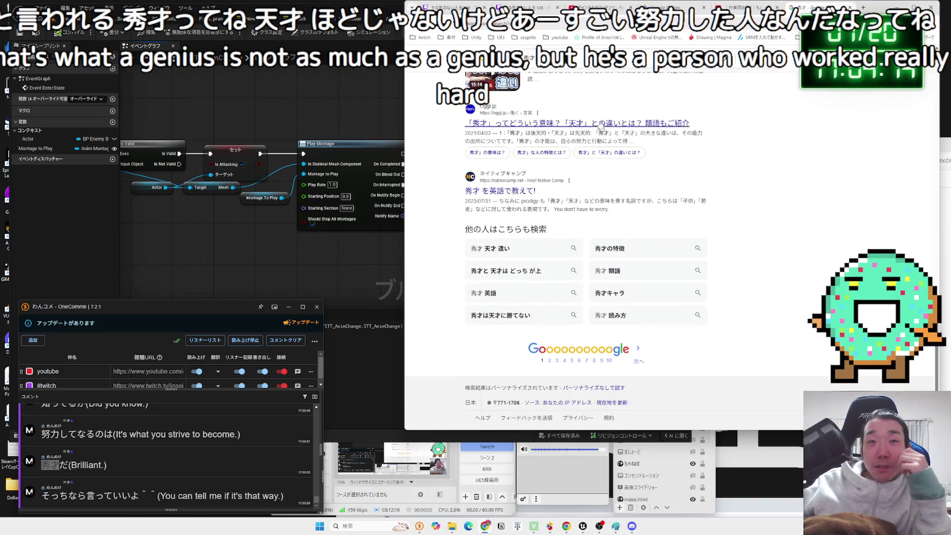
- Search 幻のシックスマン, view its image results, and preview the second image
left_click(629, 59)
type("まぼろし")
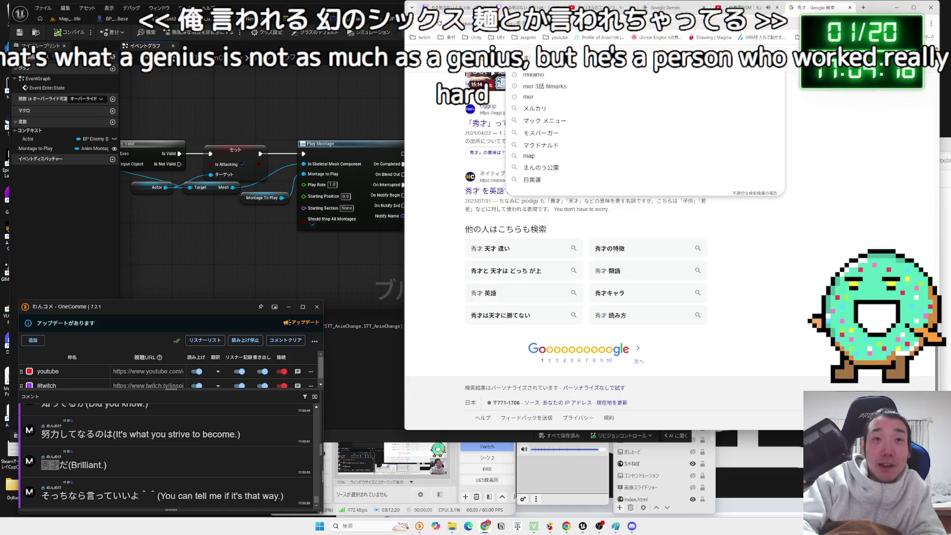
type("の")
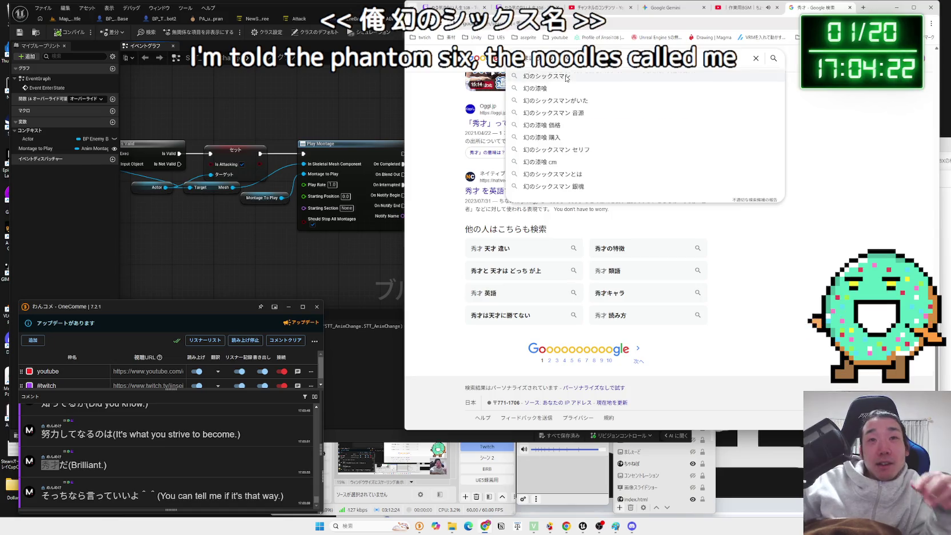
left_click(566, 76)
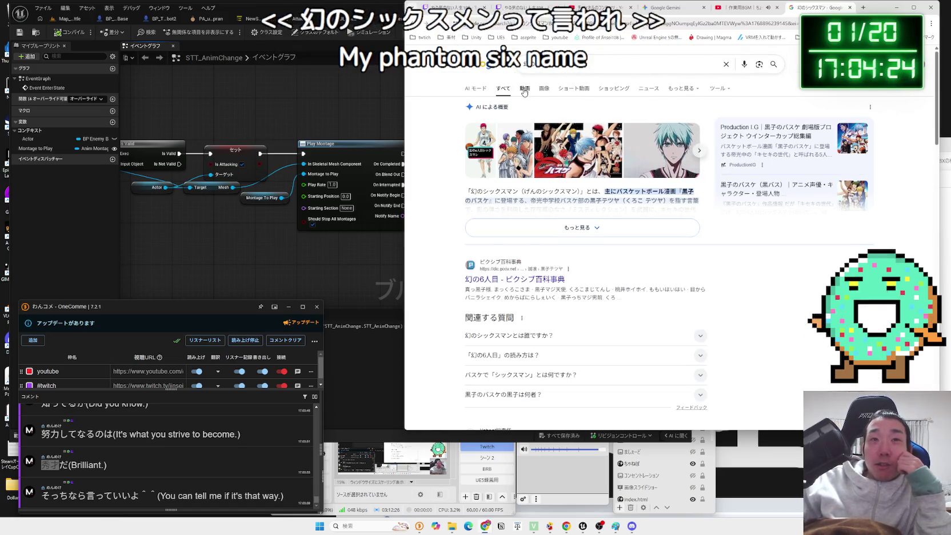
left_click(565, 92)
left_click(549, 92)
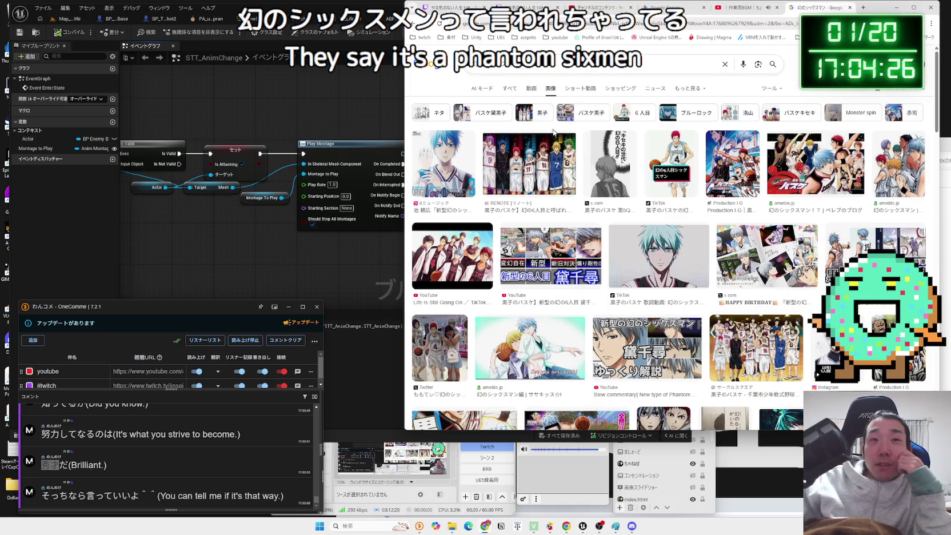
left_click(553, 136)
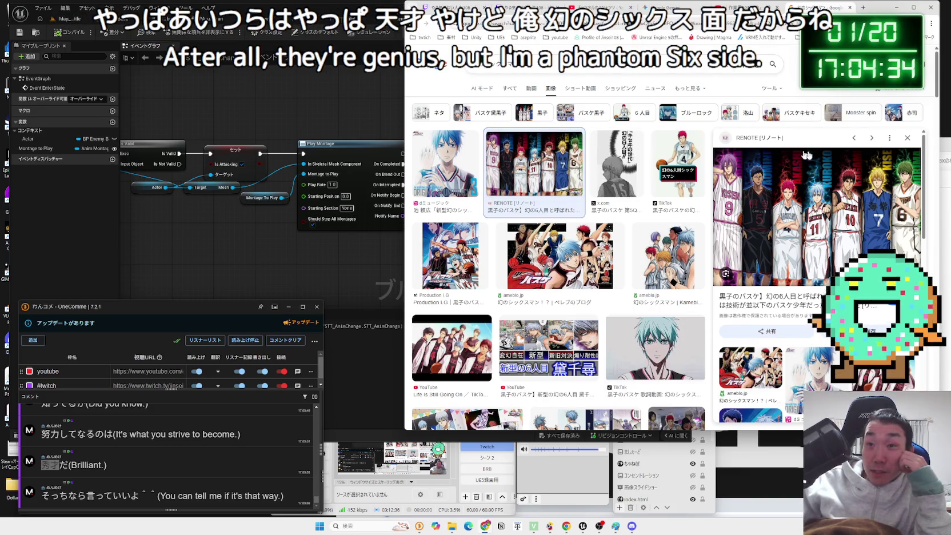
left_click(907, 139)
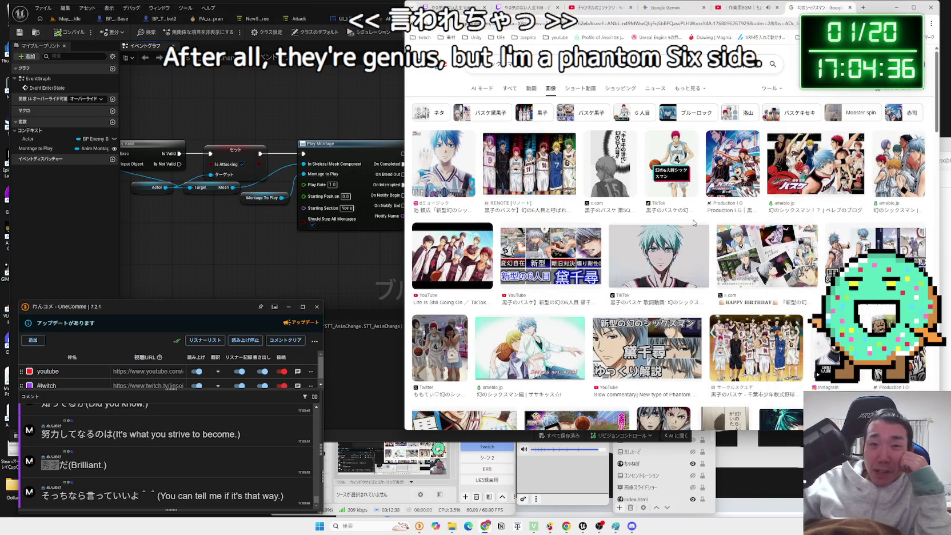
scroll(694, 223, "down", 10)
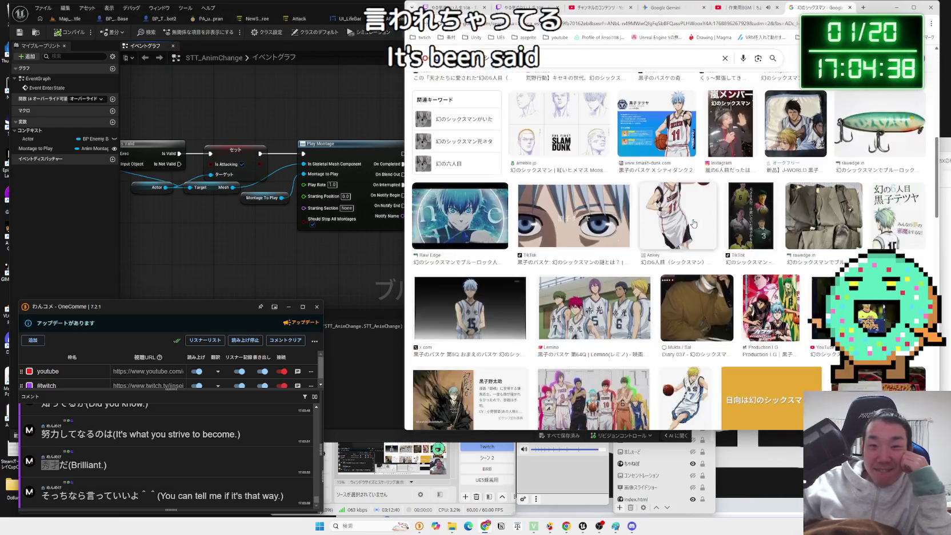
- Close the image search tab, reload the YouTube Studio content page, and return to Unreal
key("ctrl+w")
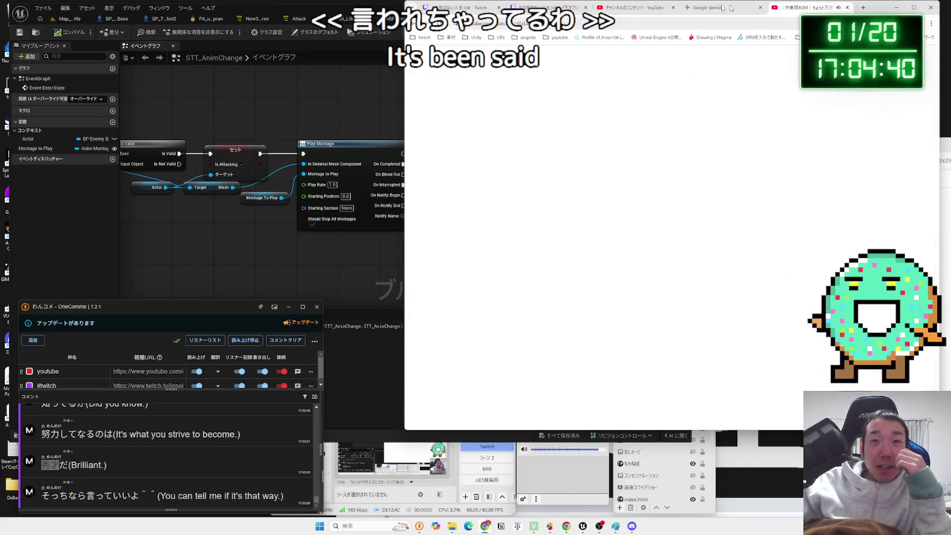
left_click(699, 8)
left_click(633, 7)
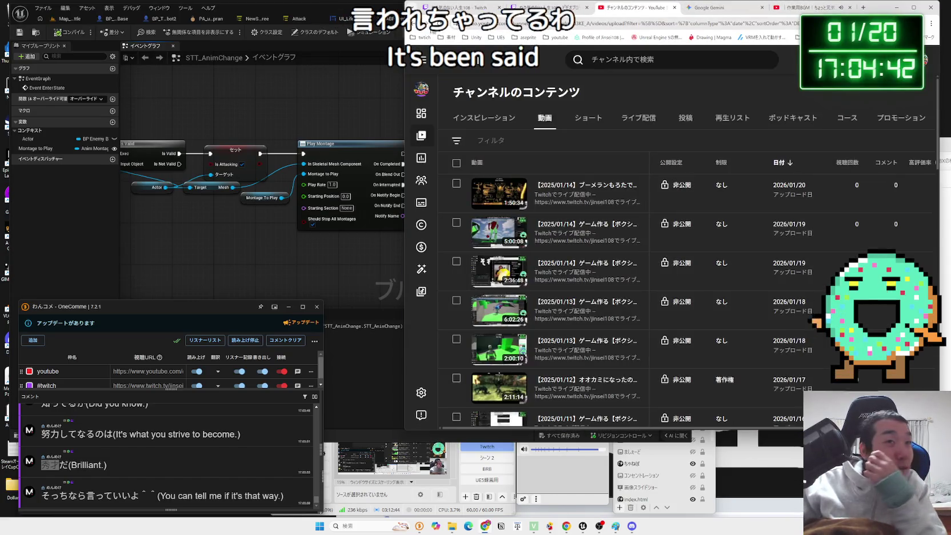
left_click(439, 23)
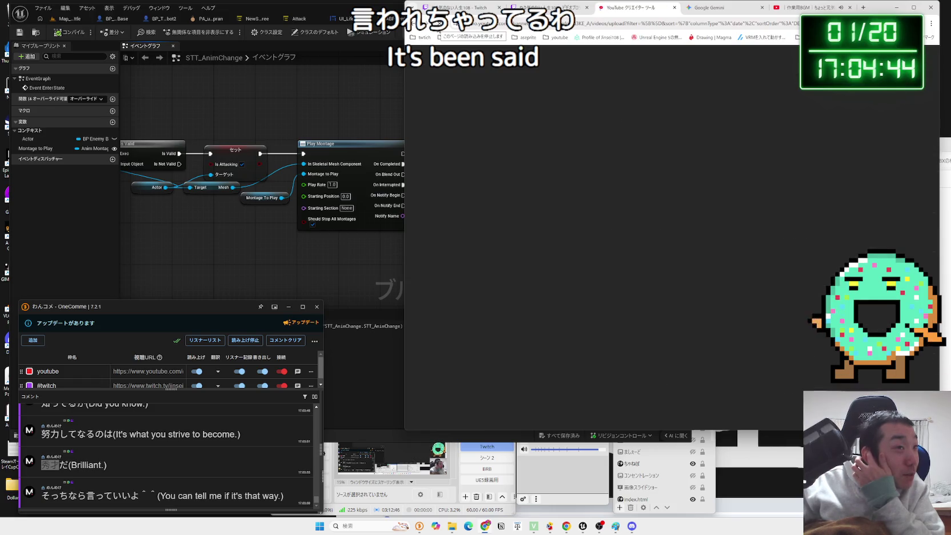
left_click(316, 106)
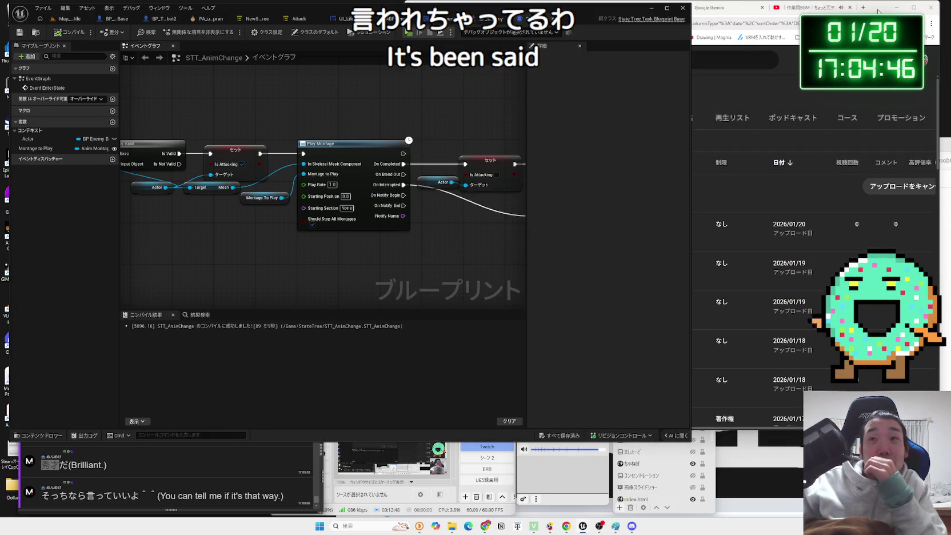
- Shift the Is Valid, Set, Actor and Target nodes left and nudge Event EnterState right
left_click(878, 10)
left_click(343, 107)
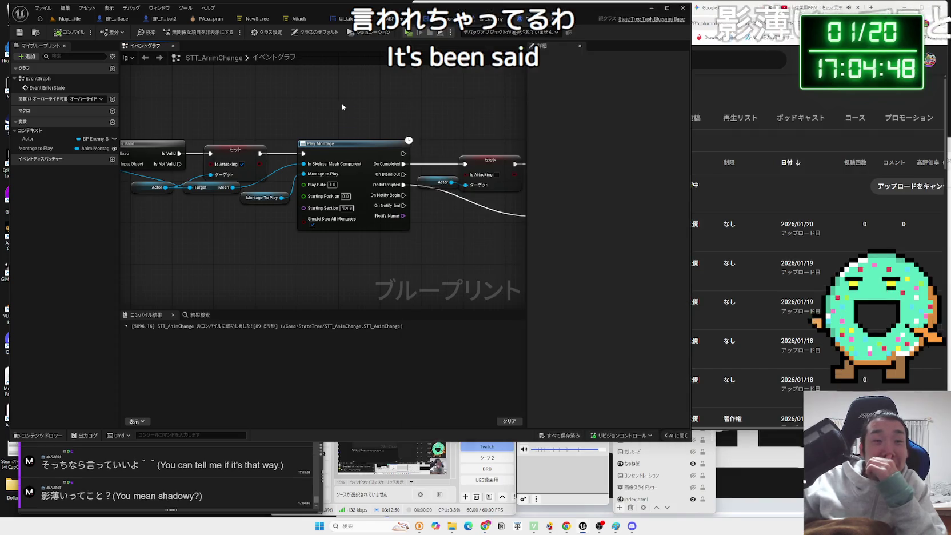
mouse_move(412, 136)
left_mouse_down()
mouse_move(240, 209)
mouse_move(177, 187)
left_mouse_up()
left_click_drag(393, 153, 337, 153)
left_click(360, 134)
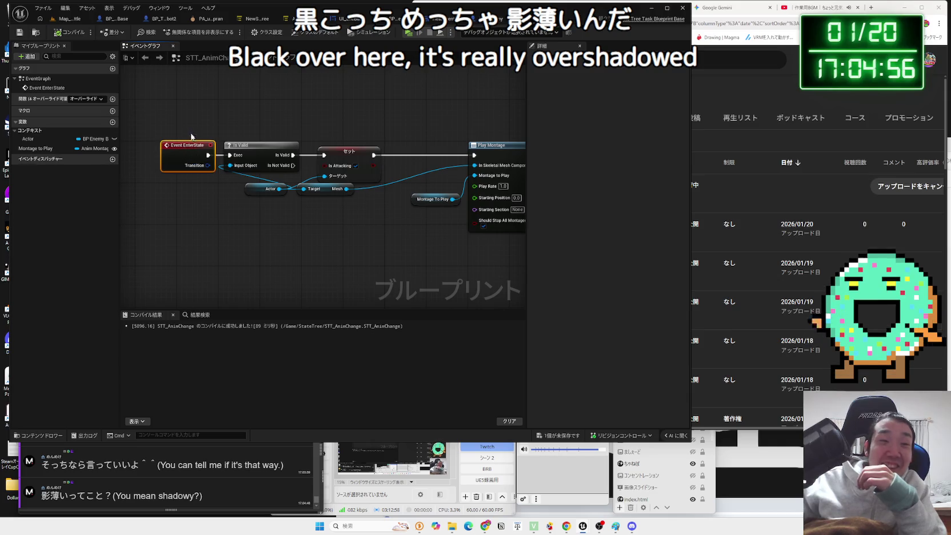
left_click_drag(247, 171, 247, 171)
left_click_drag(256, 150, 266, 149)
- Reposition the Actor and Target getter nodes in the STT_AnimChange graph
mouse_move(206, 131)
left_mouse_down()
mouse_move(315, 215)
mouse_move(266, 188)
left_mouse_up()
left_click_drag(342, 198, 353, 198)
mouse_move(279, 193)
left_mouse_down()
mouse_move(403, 129)
mouse_move(288, 149)
left_mouse_up()
left_click(395, 133)
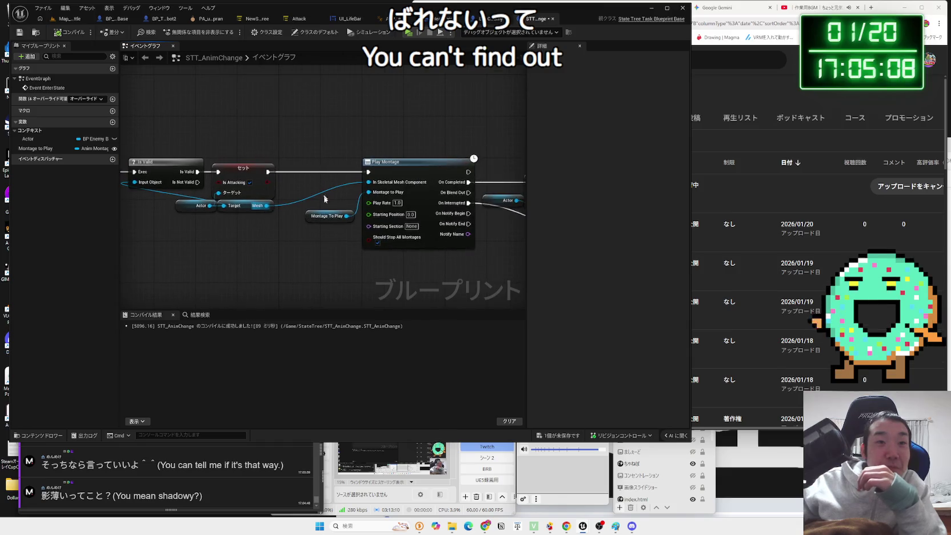
- Place Montage To Play beside Play Montage, then view the BP_CombatEnemy event graph
left_click_drag(320, 215, 325, 194)
left_click(328, 176)
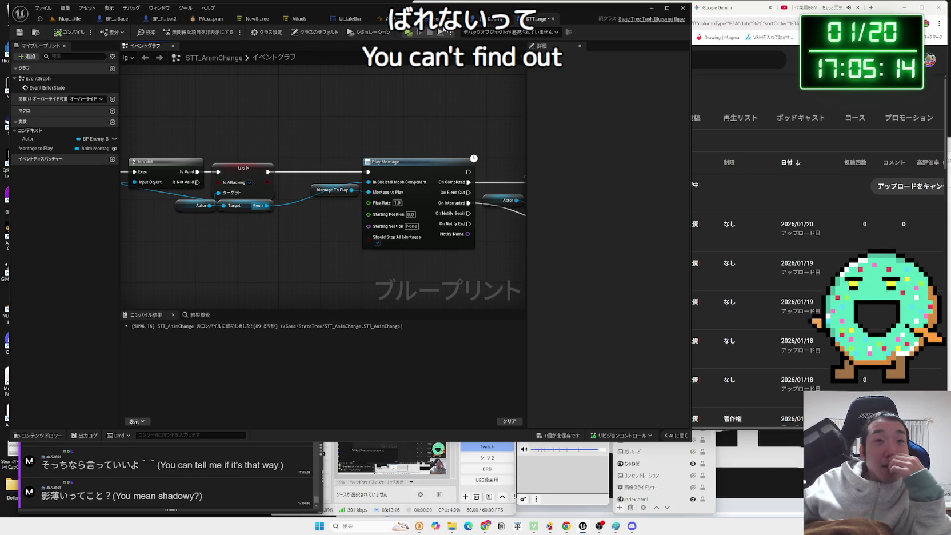
left_click(486, 22)
scroll(449, 86, "down", 5)
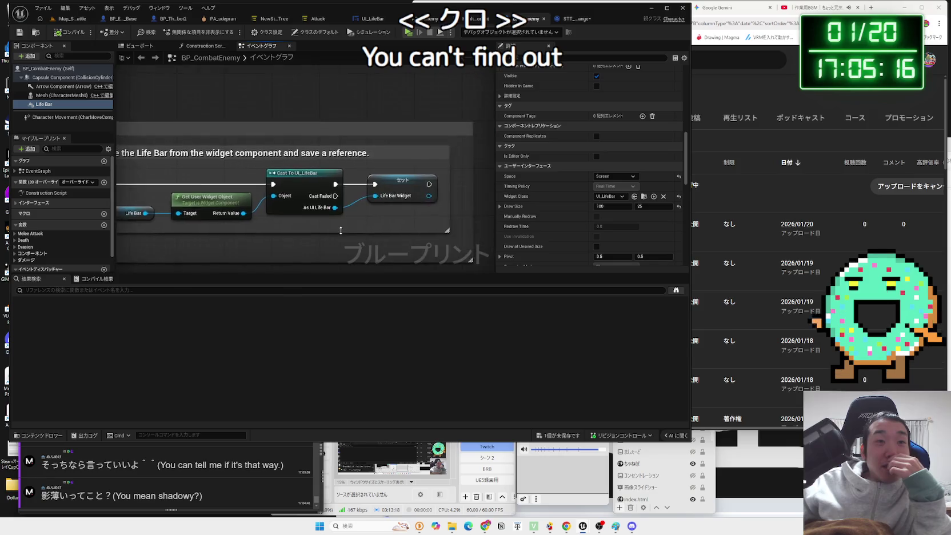
- Save STT_AnimChange from the unsaved-assets list, then bring up BP_Enemy_Base's event graph
scroll(366, 131, "up", 3)
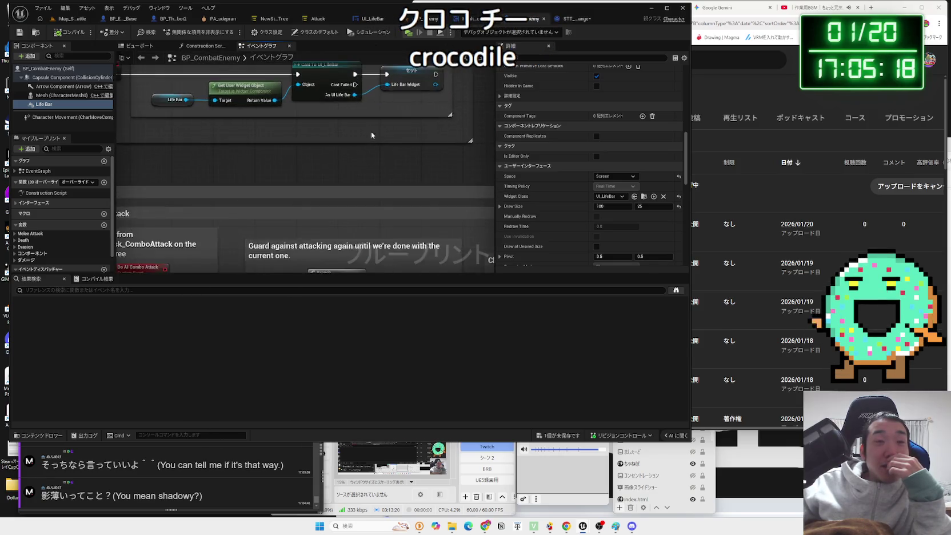
left_click(473, 19)
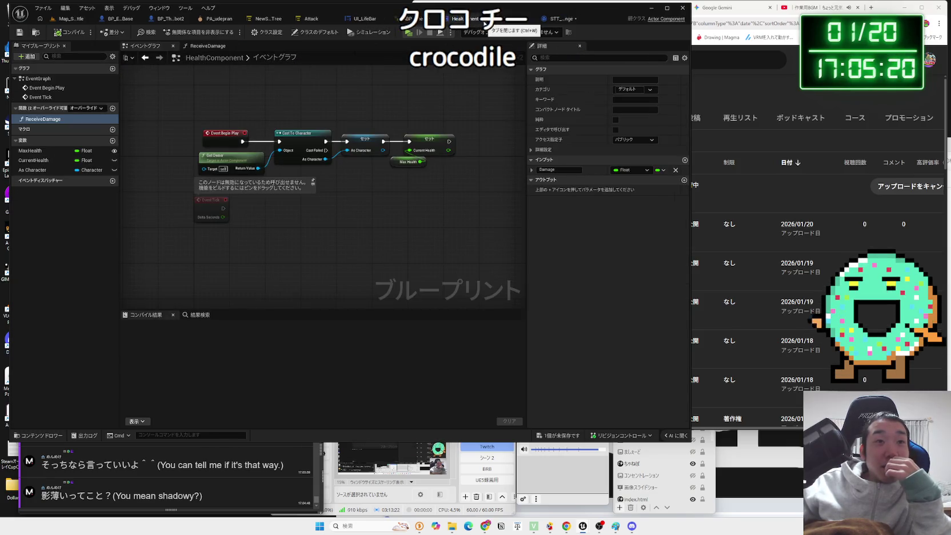
left_click(561, 20)
left_click(567, 437)
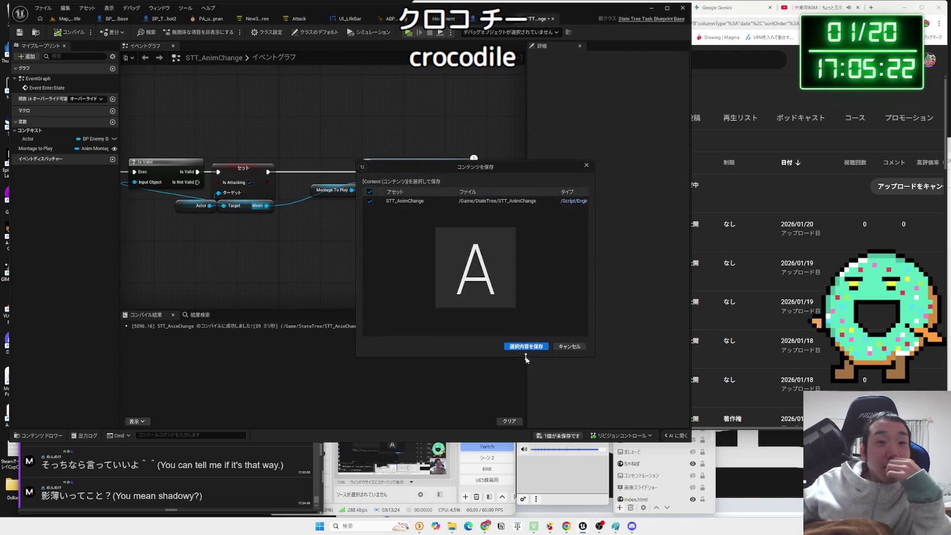
left_click(528, 345)
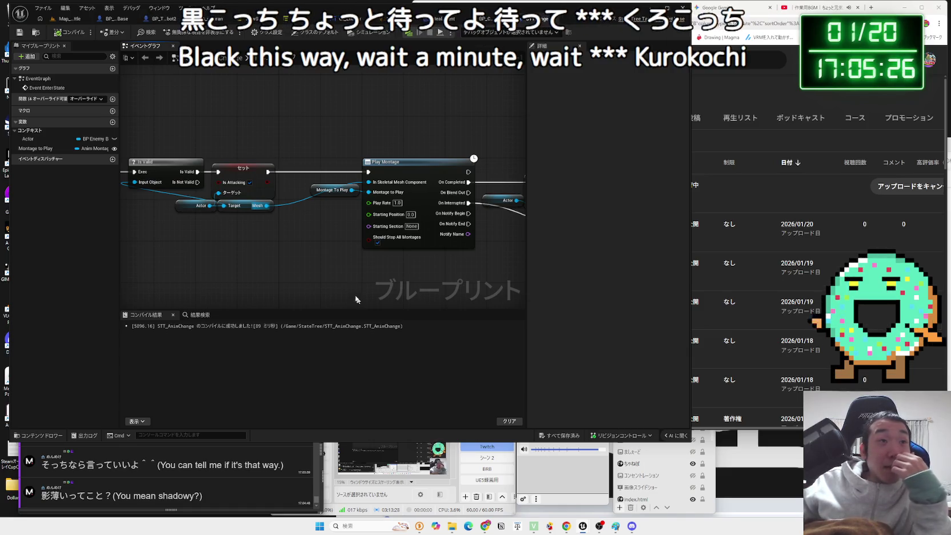
left_click(243, 19)
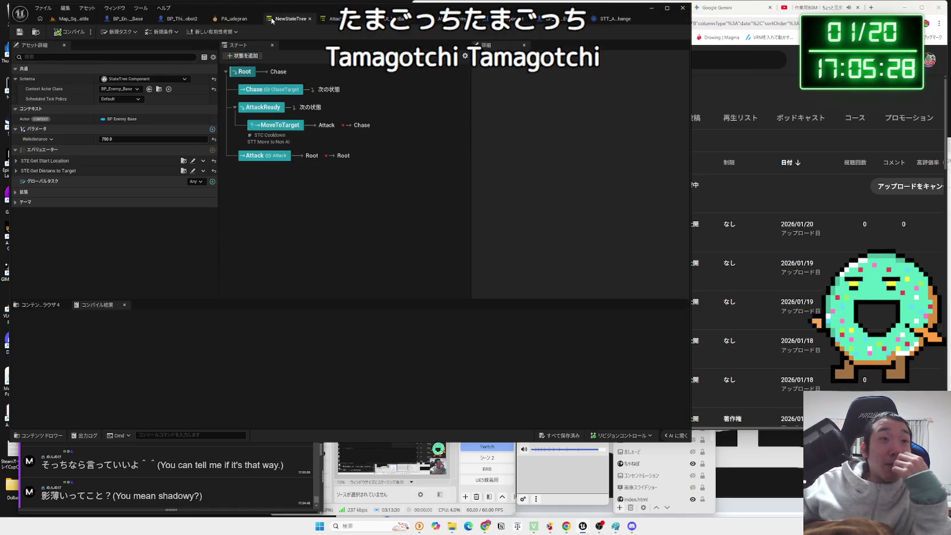
left_click(126, 22)
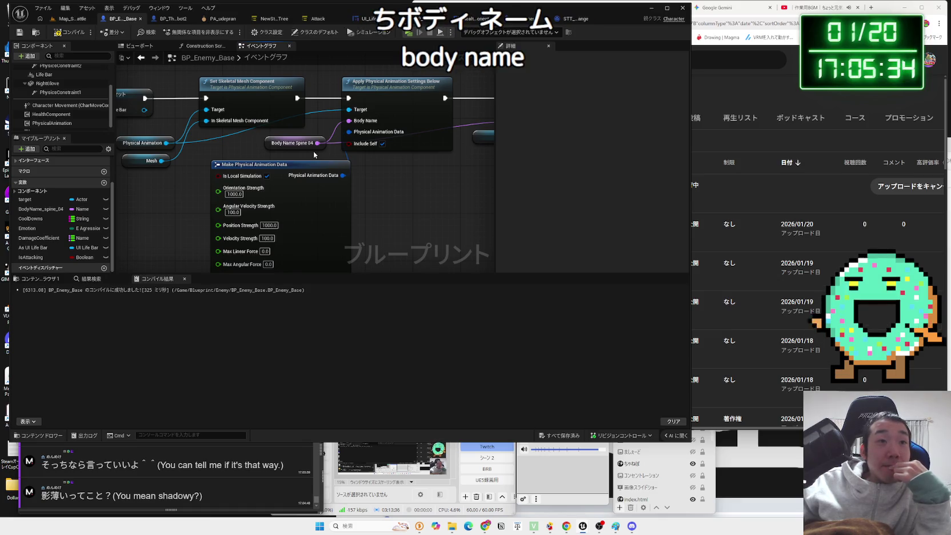
- Inspect BP_Enemy_Base's Make Physical Animation Data node and compile the blueprint
left_click(302, 166)
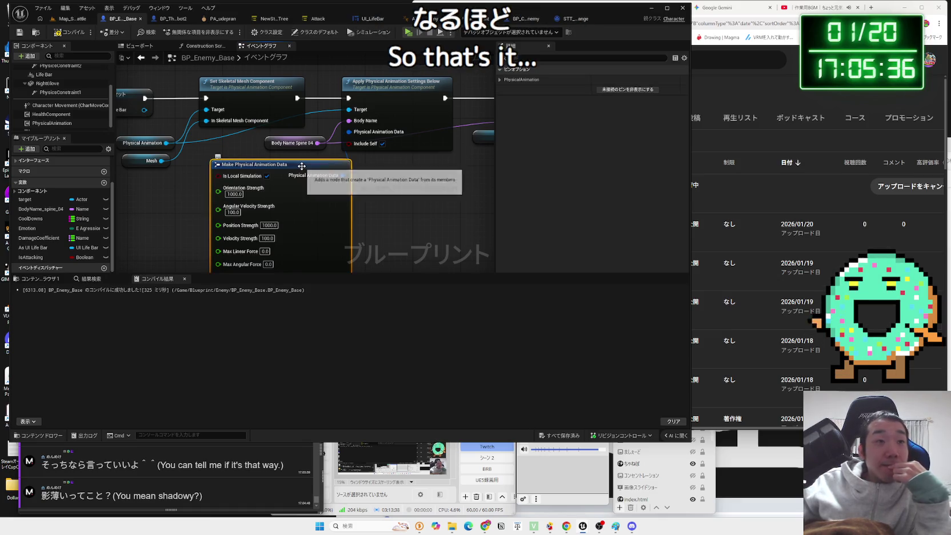
left_click(276, 133)
left_click(66, 33)
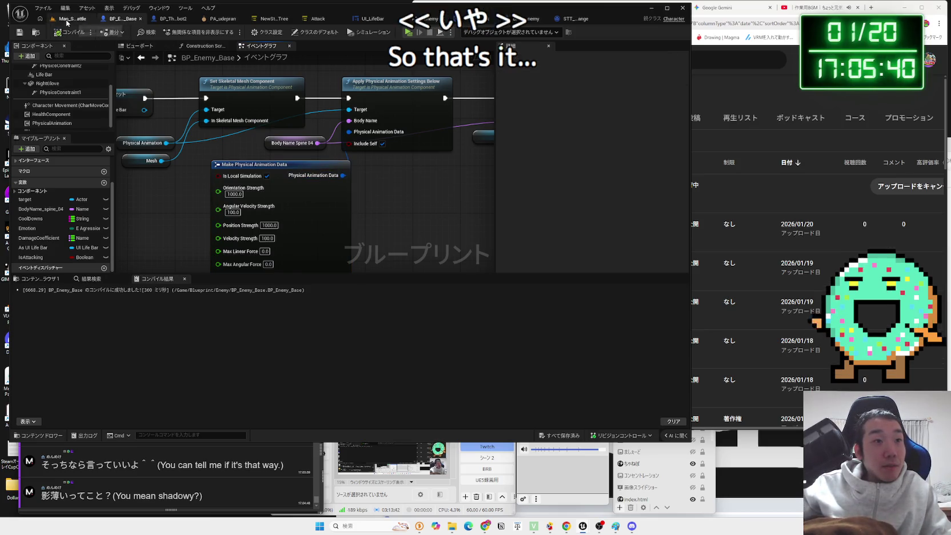
left_click_drag(227, 218, 251, 195)
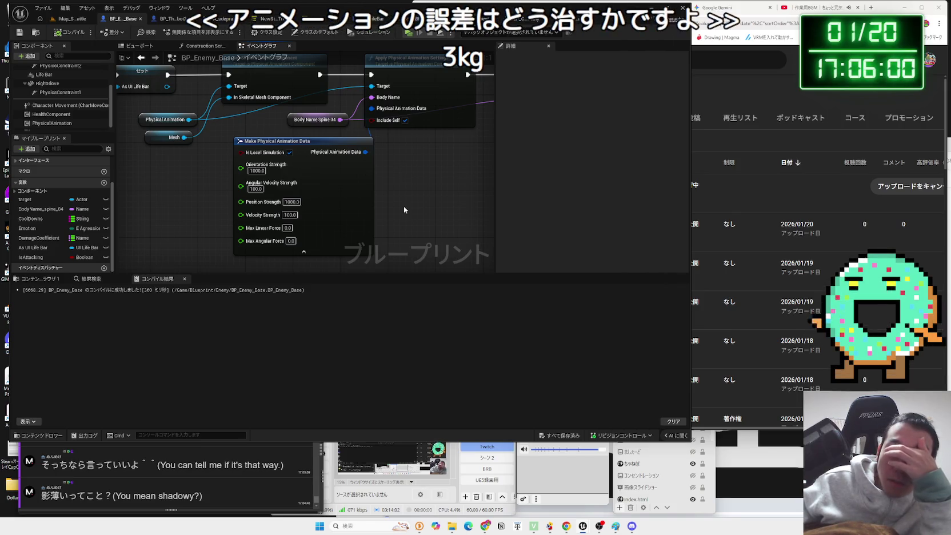
left_click_drag(403, 210, 394, 229)
left_click(543, 18)
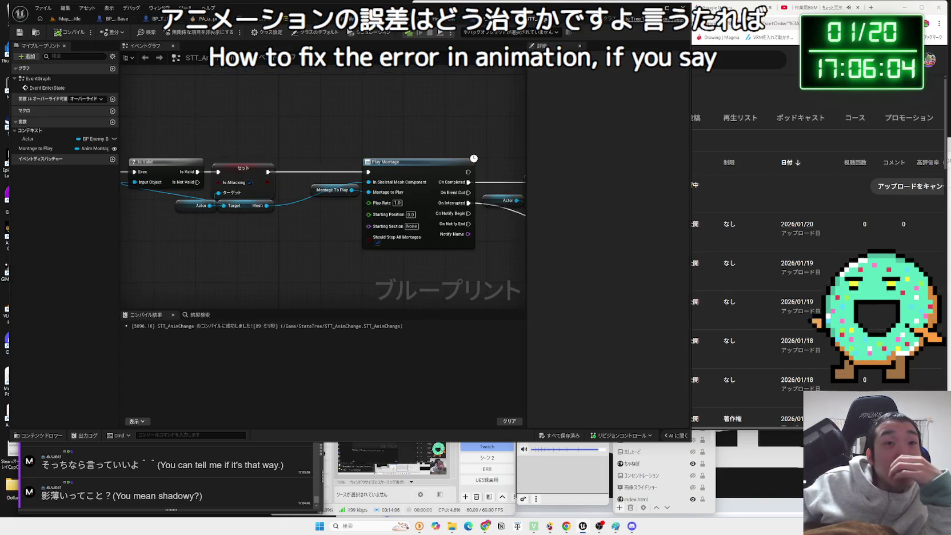
- Browse Actor actions, then look over the BP_CombatEnemy and HealthComponent blueprints
left_click_drag(284, 186, 332, 226)
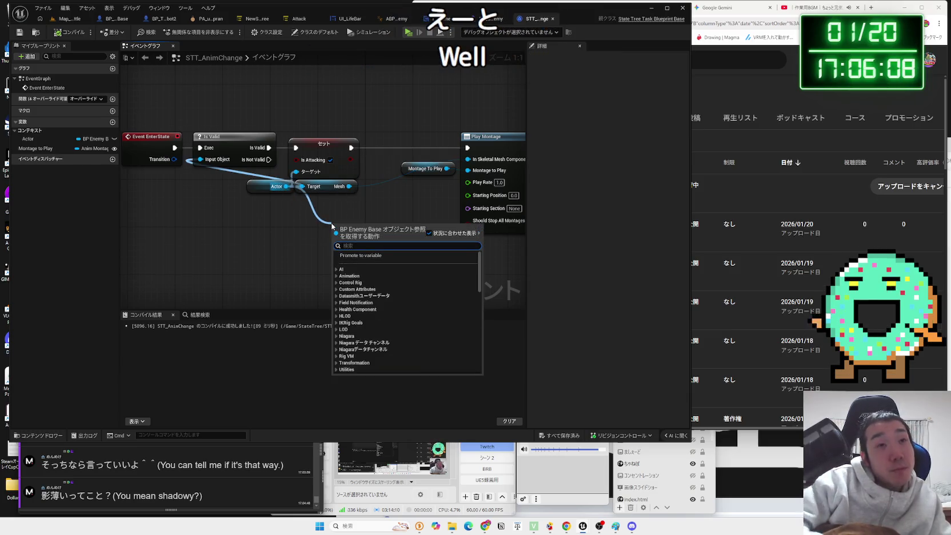
left_click(495, 18)
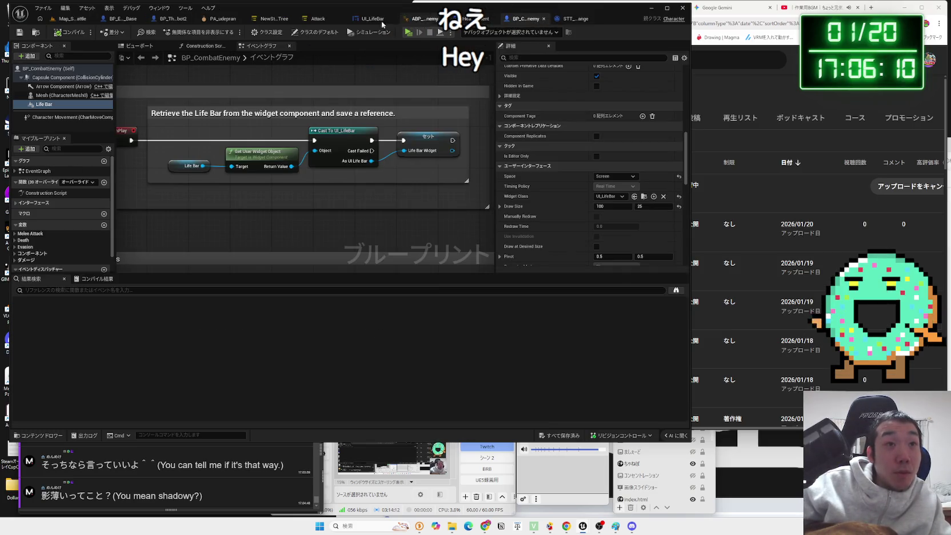
left_click(472, 19)
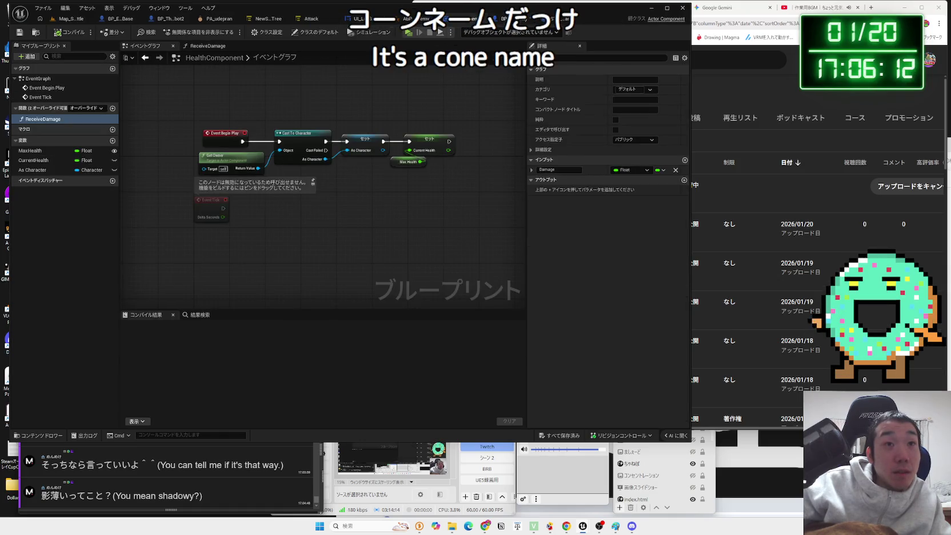
left_click(496, 18)
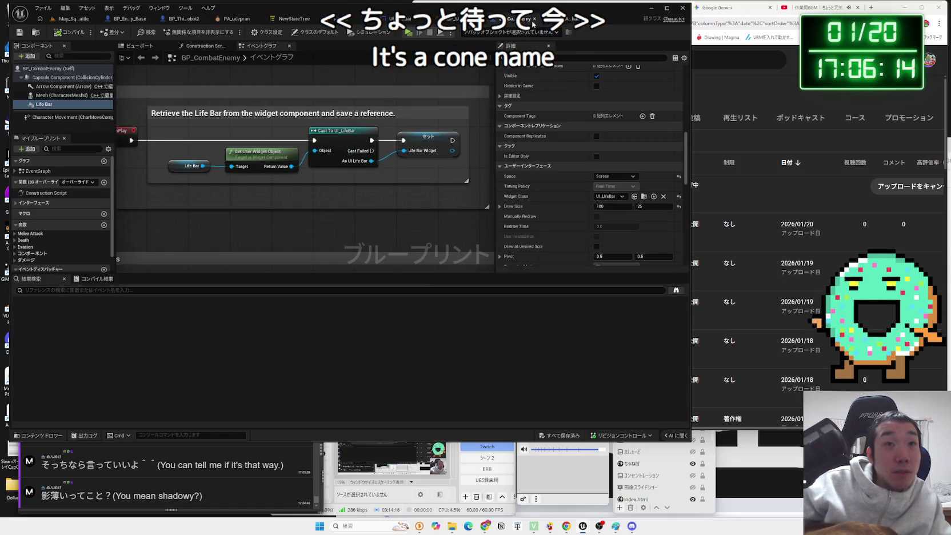
left_click(533, 24)
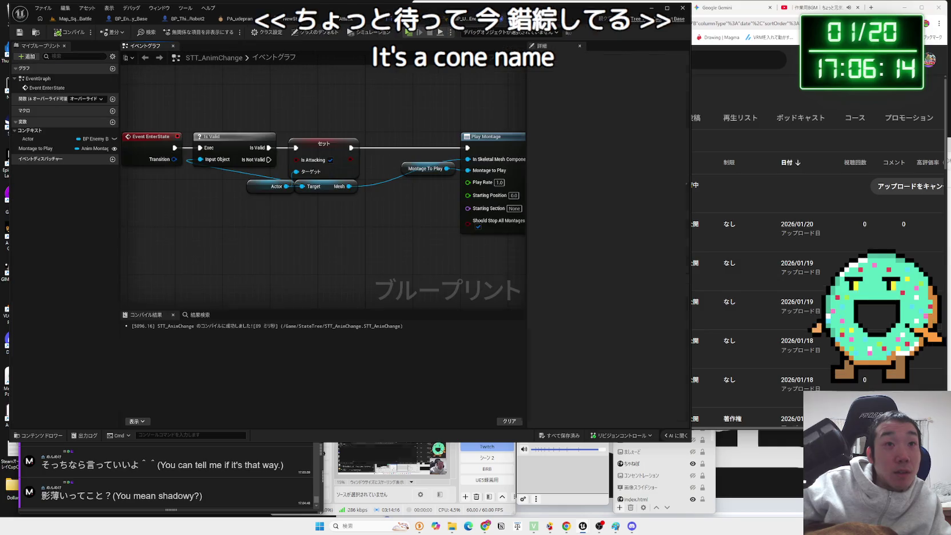
- Review BP_ThirdPersonCharacter_Robot2's variables, glove hit events and BeginPlay chain, then select STT_AnimChange's Actor getter
left_click(187, 19)
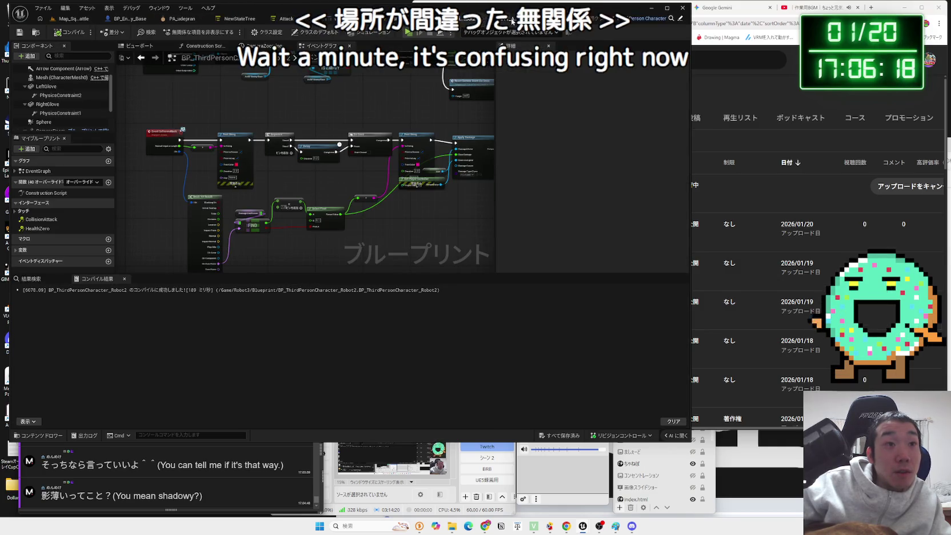
left_click_drag(348, 152, 326, 196)
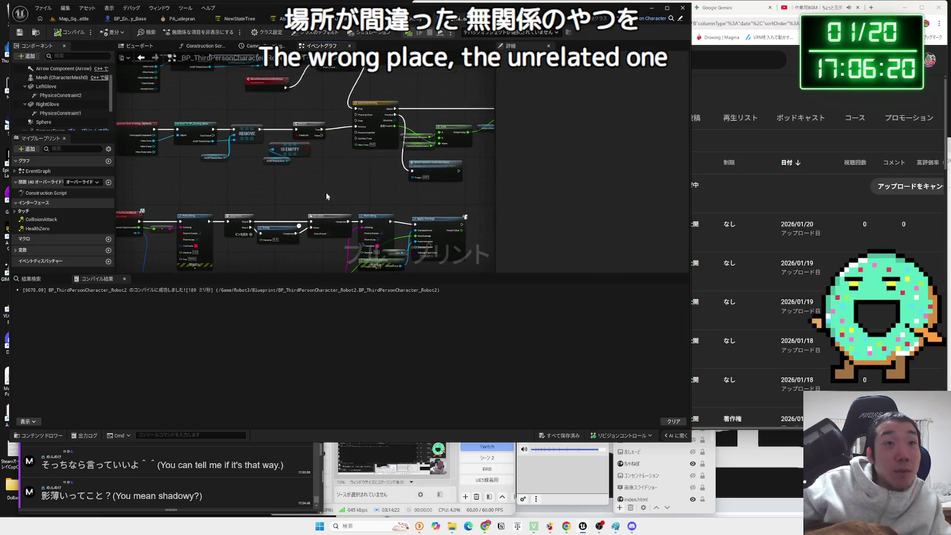
left_click(514, 19)
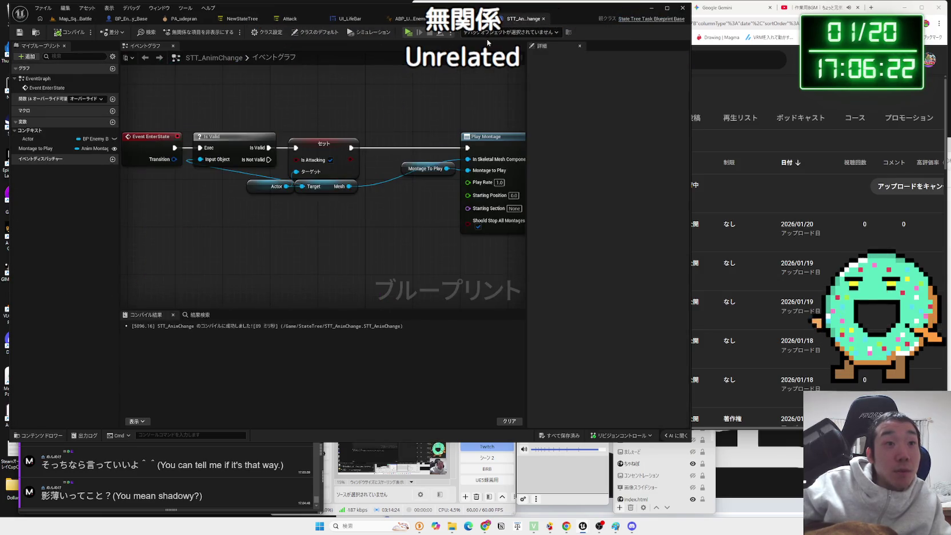
left_click(463, 18)
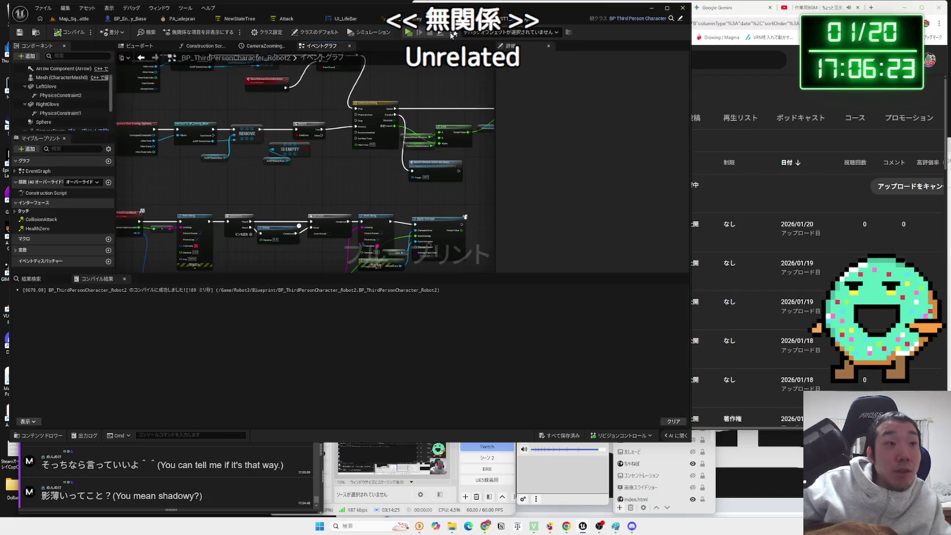
left_click(53, 250)
scroll(51, 245, "down", 3)
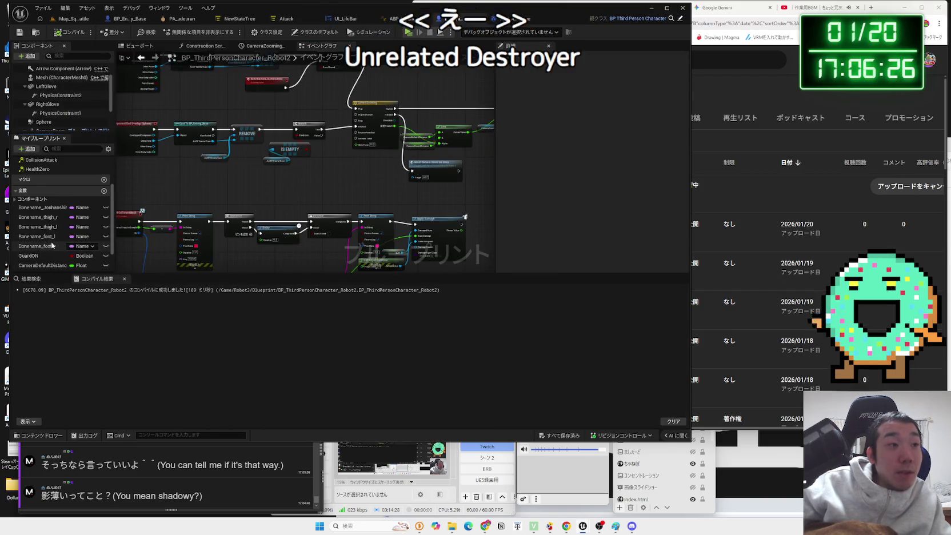
mouse_move(205, 201)
left_mouse_down()
mouse_move(278, 161)
mouse_move(311, 159)
left_mouse_up()
scroll(310, 158, "up", 5)
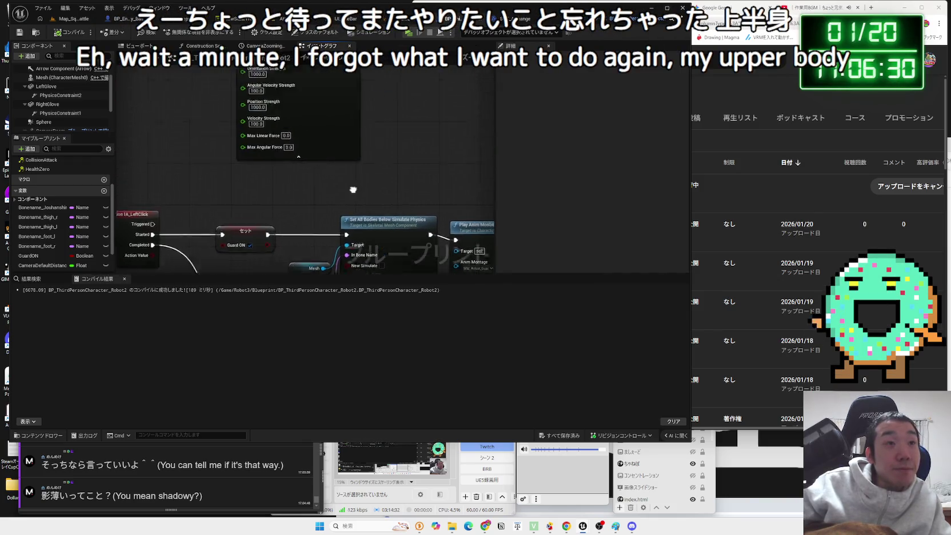
left_click_drag(366, 210, 430, 222)
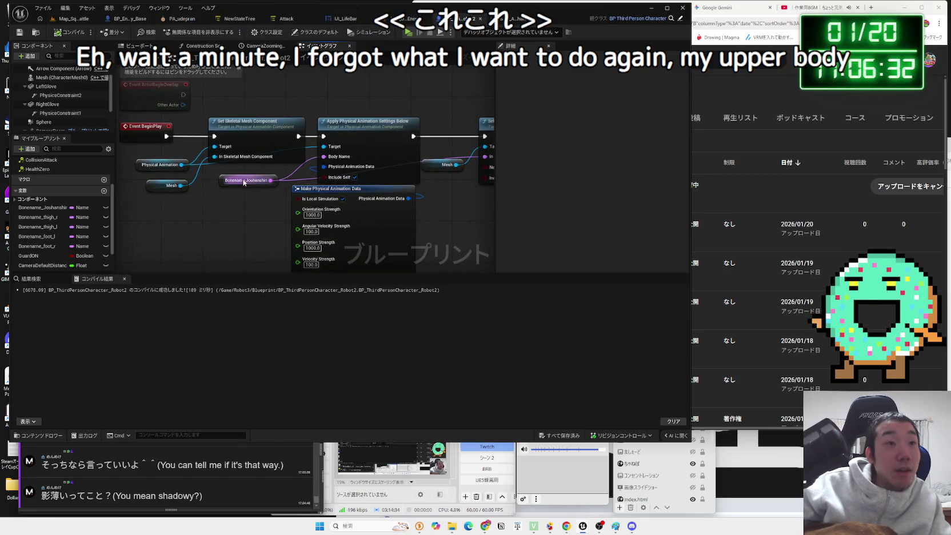
left_click(517, 19)
left_click(285, 188)
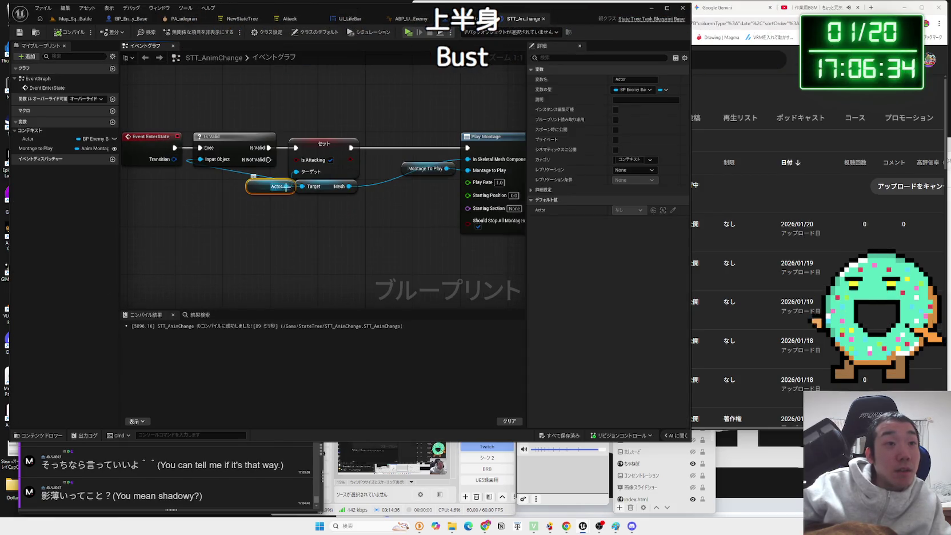
- Try action searches from the Actor and Mesh pins, cancel them, and nudge the Actor getter left
left_click_drag(287, 186, 325, 249)
type("jouh")
key("BackSpace")
type("o")
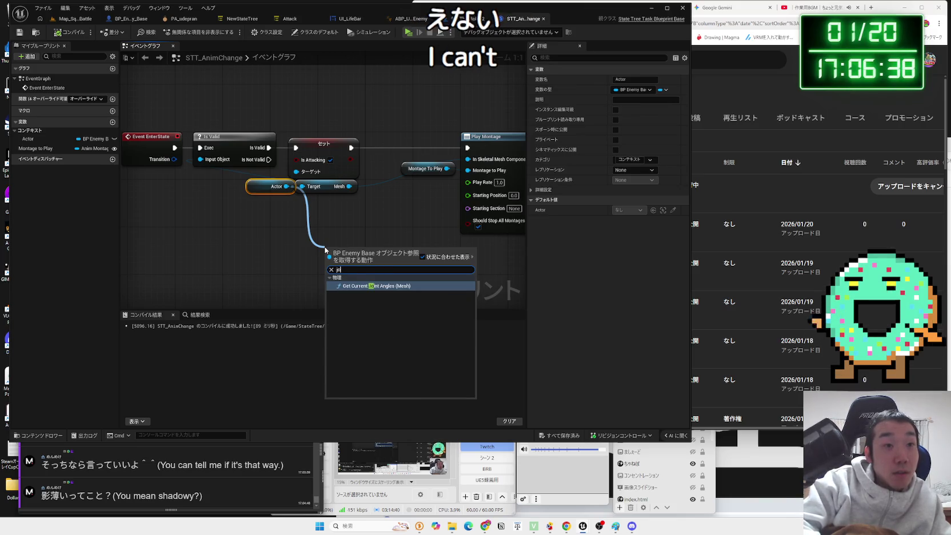
key("BackSpace")
left_click(334, 196)
left_click_drag(350, 186, 378, 209)
type("jo")
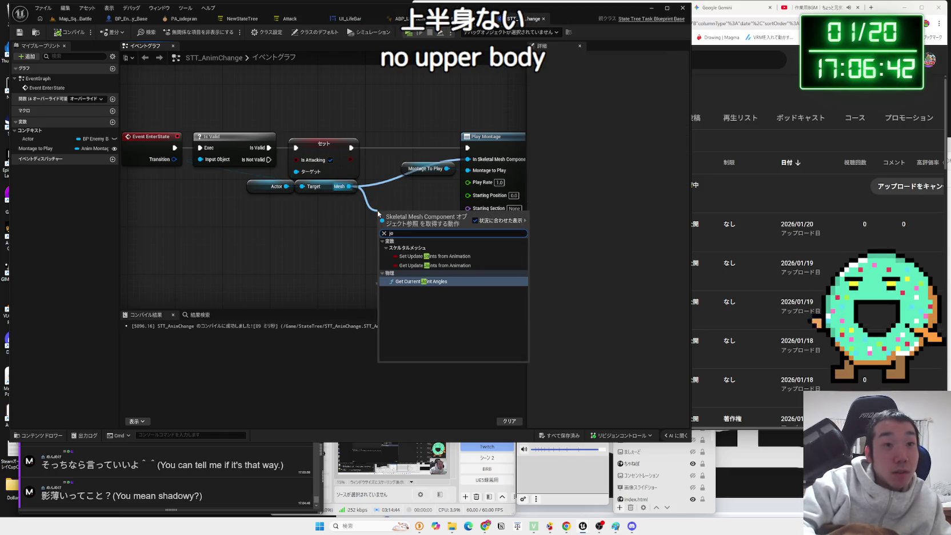
key("BackSpace")
key("BackSpace")
key("Escape")
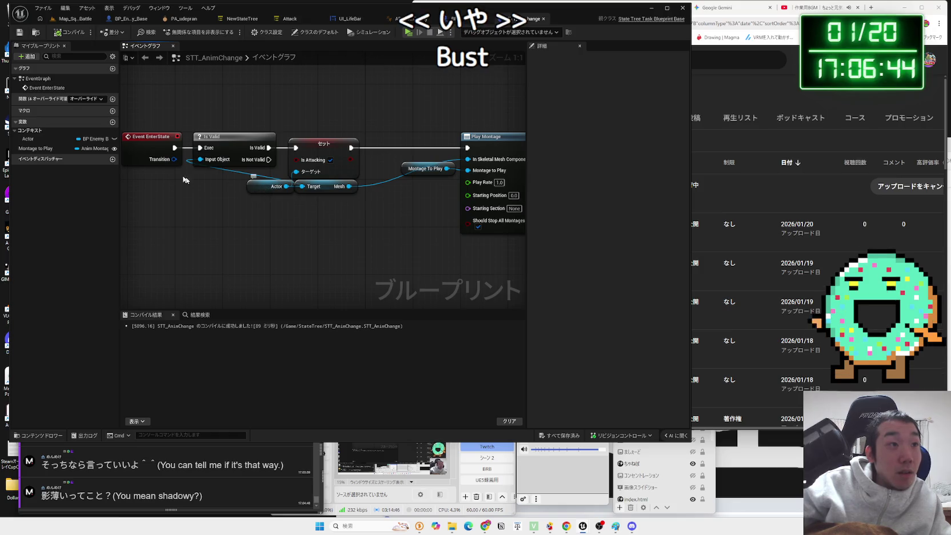
left_click_drag(275, 186, 256, 187)
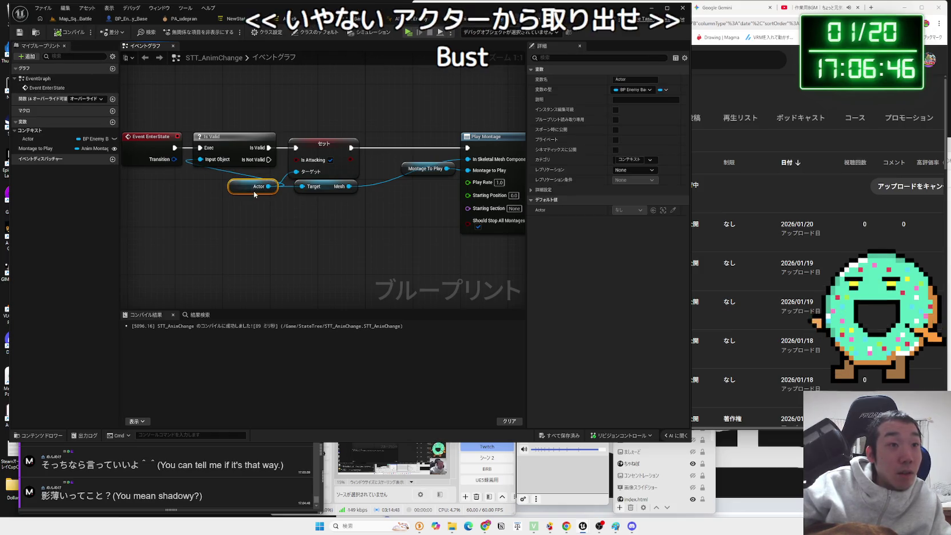
- Add a Get Bone Name node fed by the Actor's mesh via a 'bonenam' search
key("ctrl+Tab")
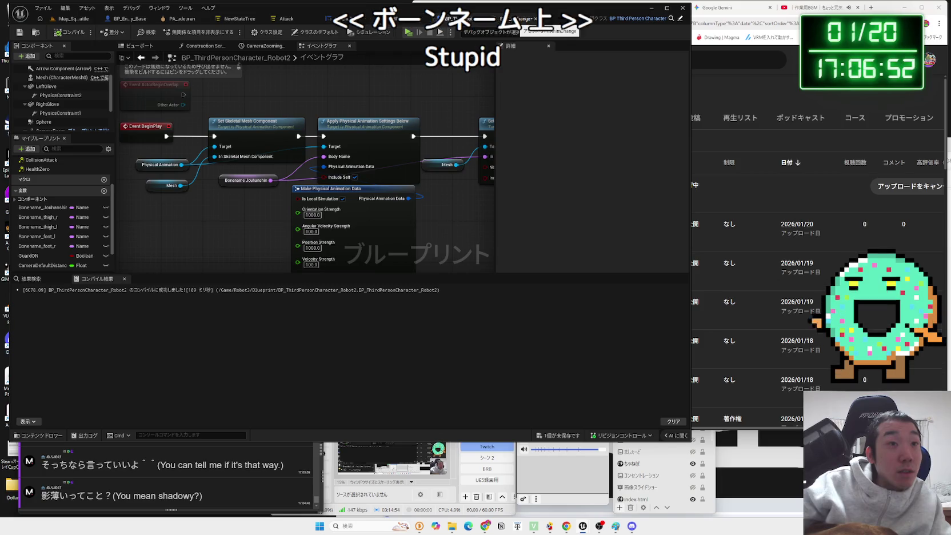
key("ctrl+Tab")
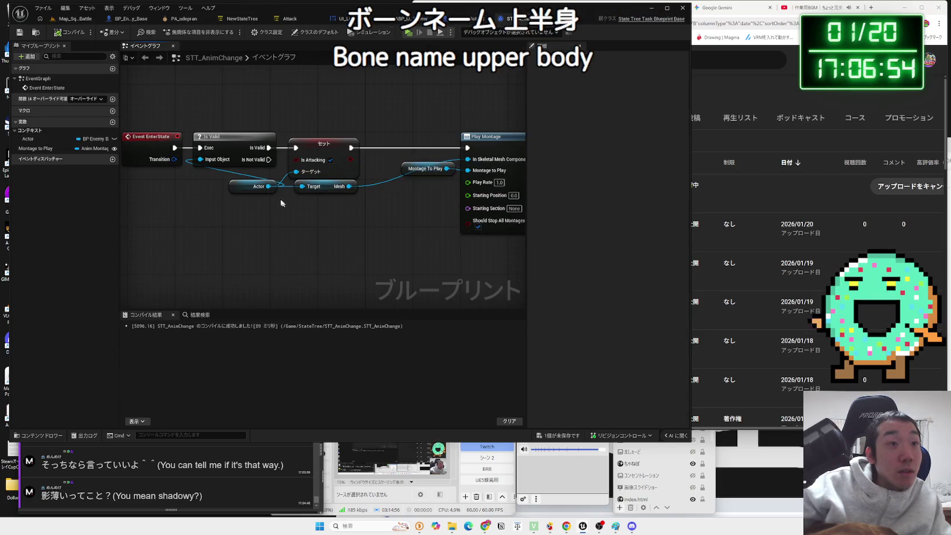
left_click_drag(295, 215, 296, 216)
type("bone")
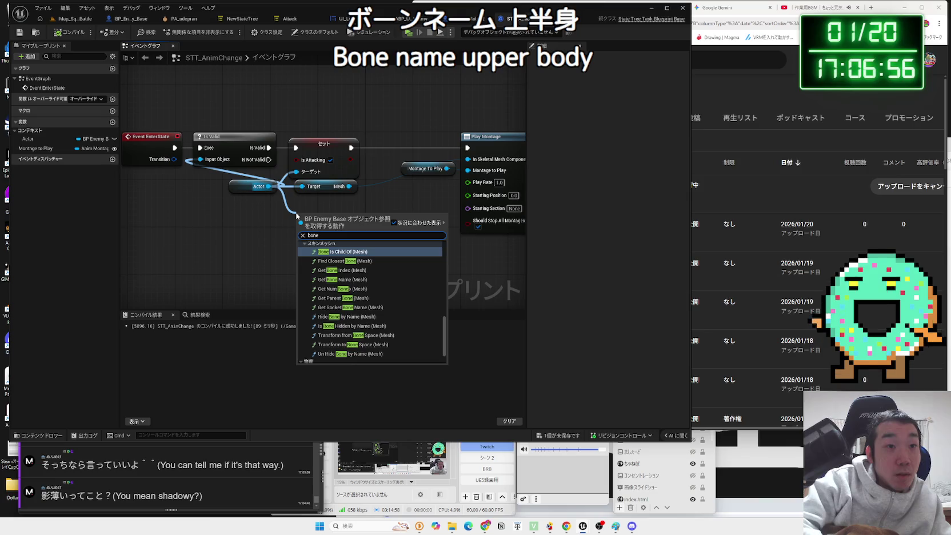
type("name")
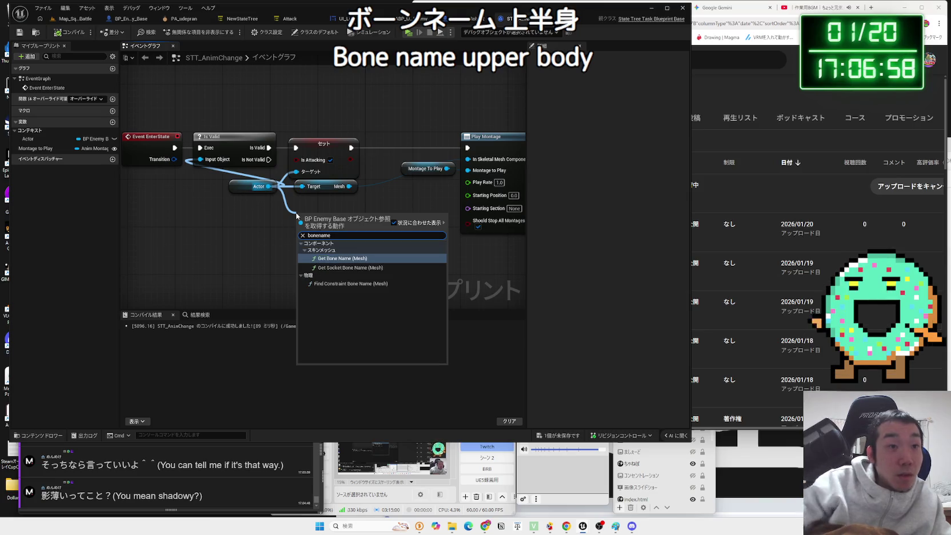
left_click(336, 258)
left_click_drag(352, 219, 367, 232)
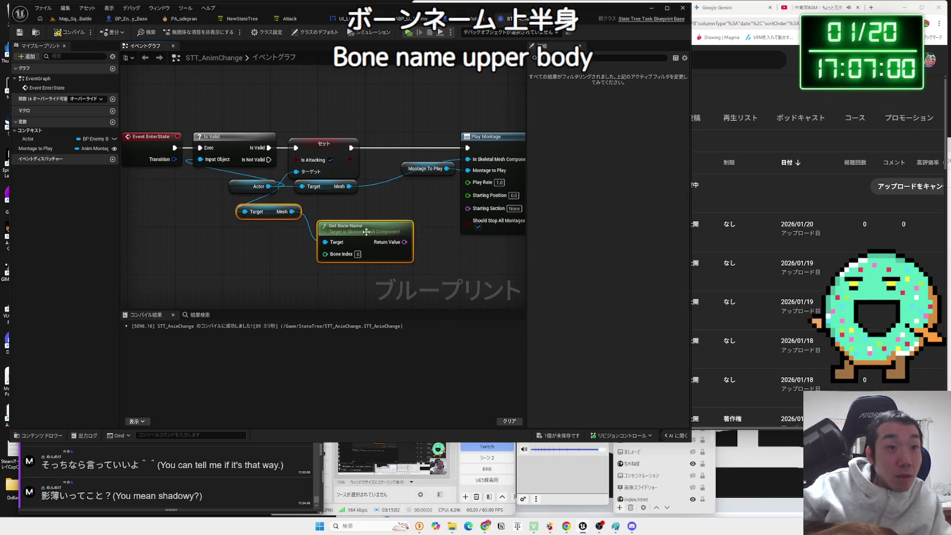
left_click_drag(272, 215, 272, 238)
- Delete the trial Mesh getter and Get Bone Name nodes
left_click(272, 238)
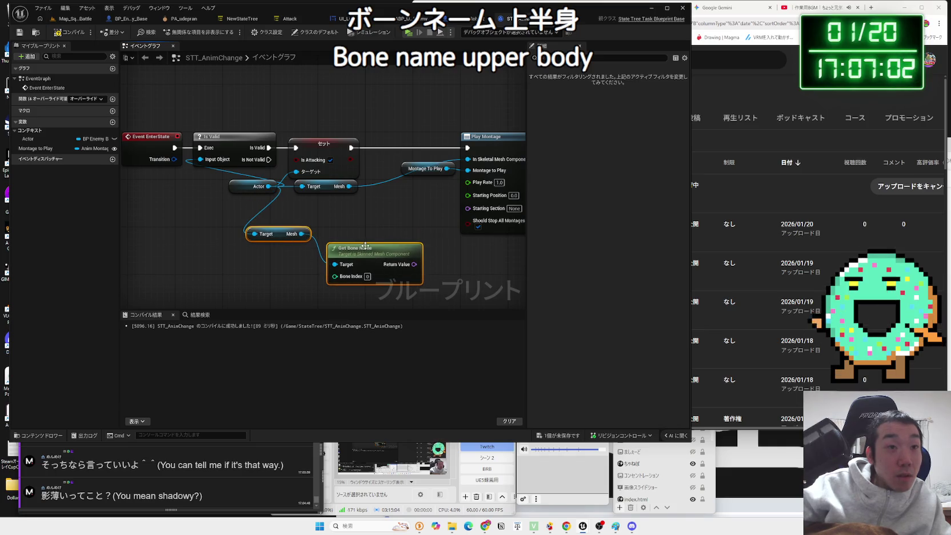
key("Delete")
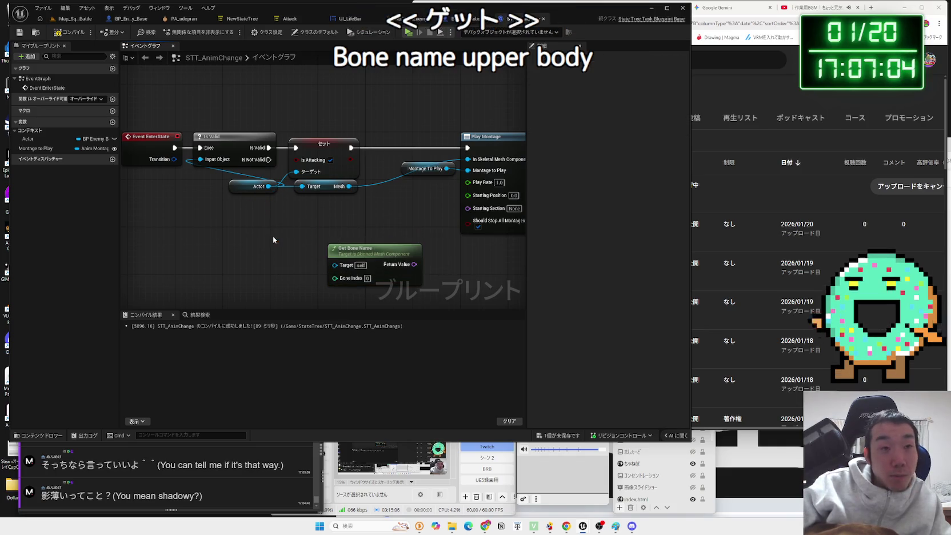
left_click_drag(354, 257, 356, 229)
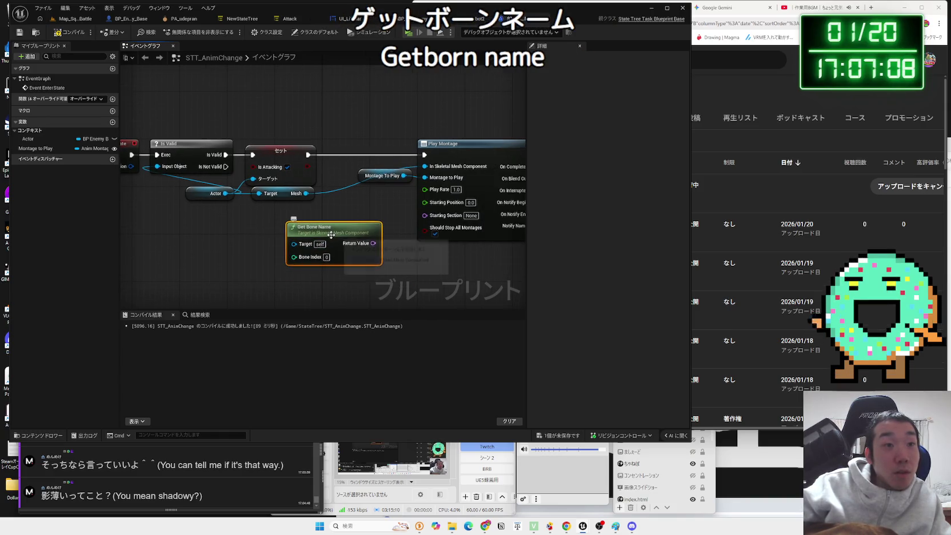
key("Delete")
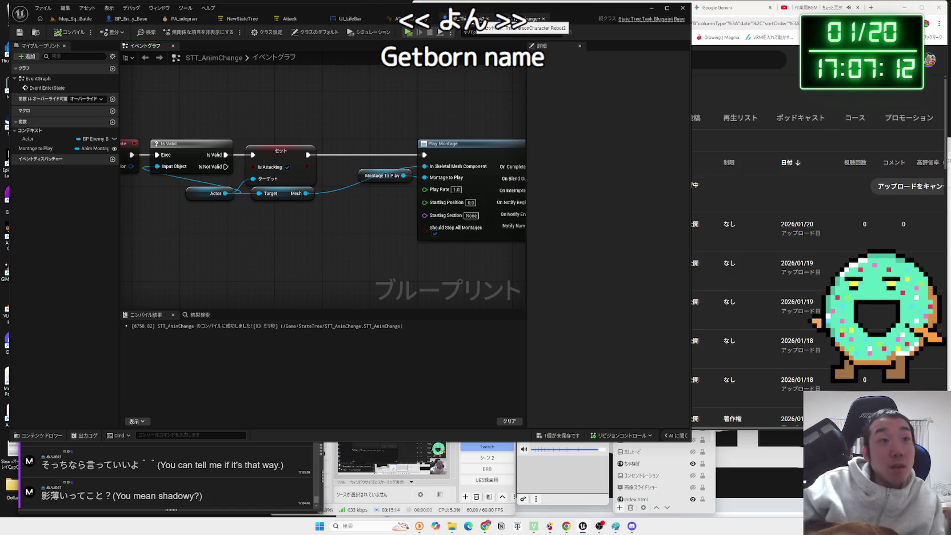
- Check the BP_ThirdPersonCharacter_Robot2 graph, then bring up BP_Enemy_Base for reference
left_click(473, 21)
scroll(106, 262, "down", 3)
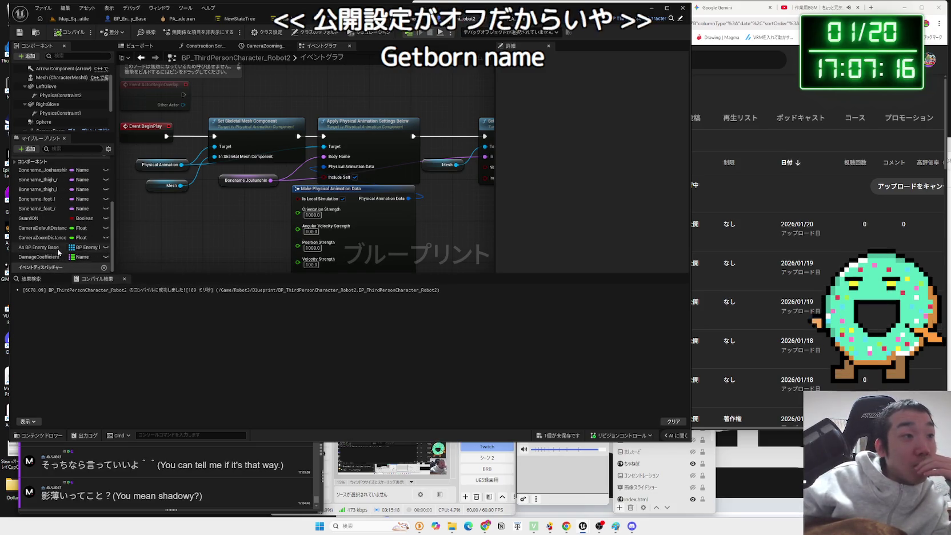
scroll(57, 250, "up", 2)
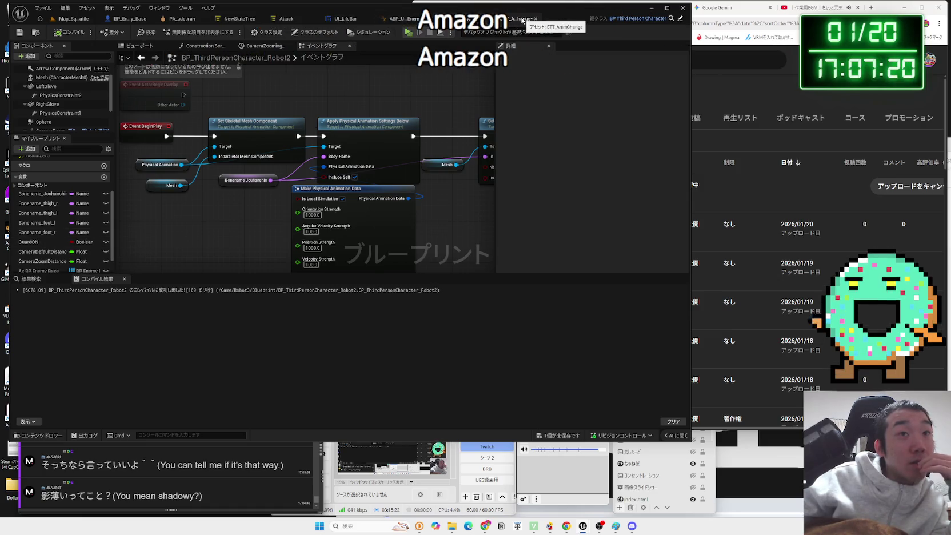
left_click(521, 19)
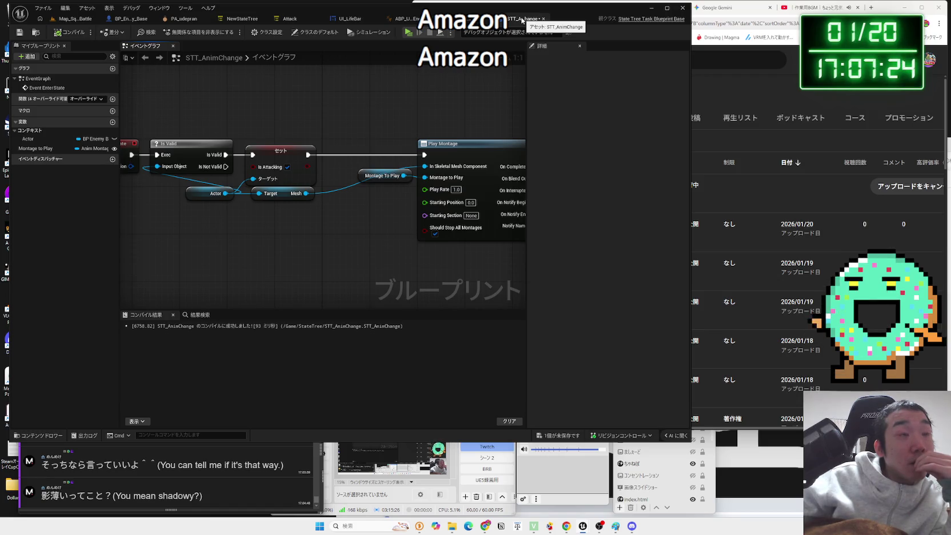
left_click(130, 19)
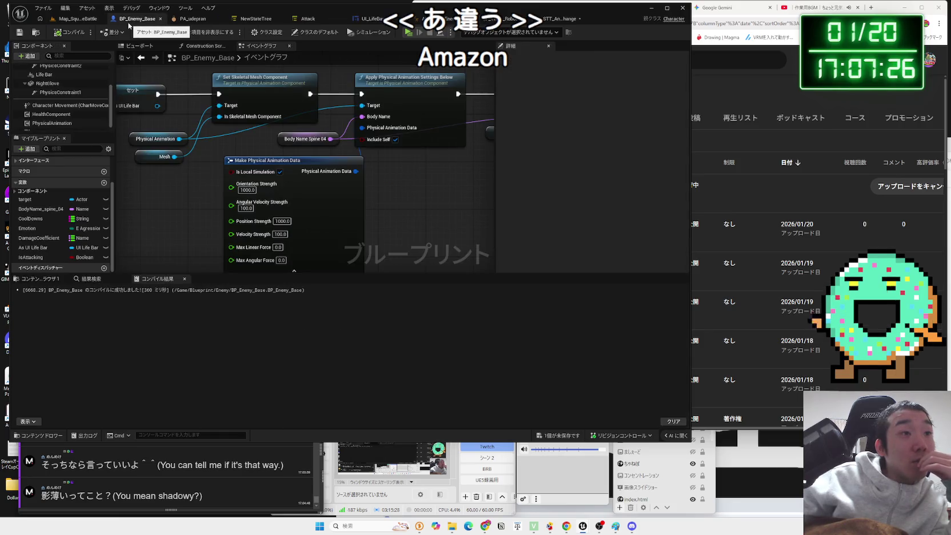
- Compare BP_Enemy_Base's physics setup against the player character blueprint
scroll(217, 219, "down", 2)
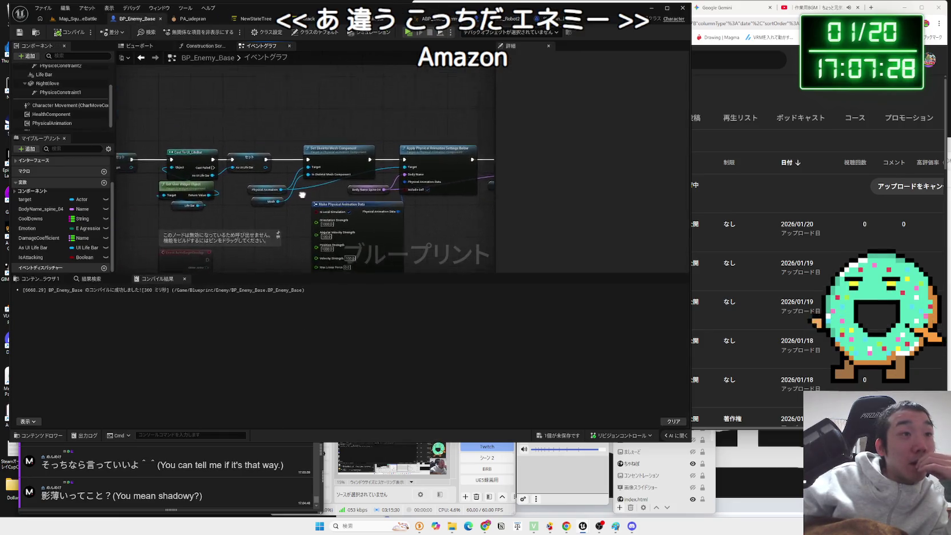
scroll(303, 195, "up", 2)
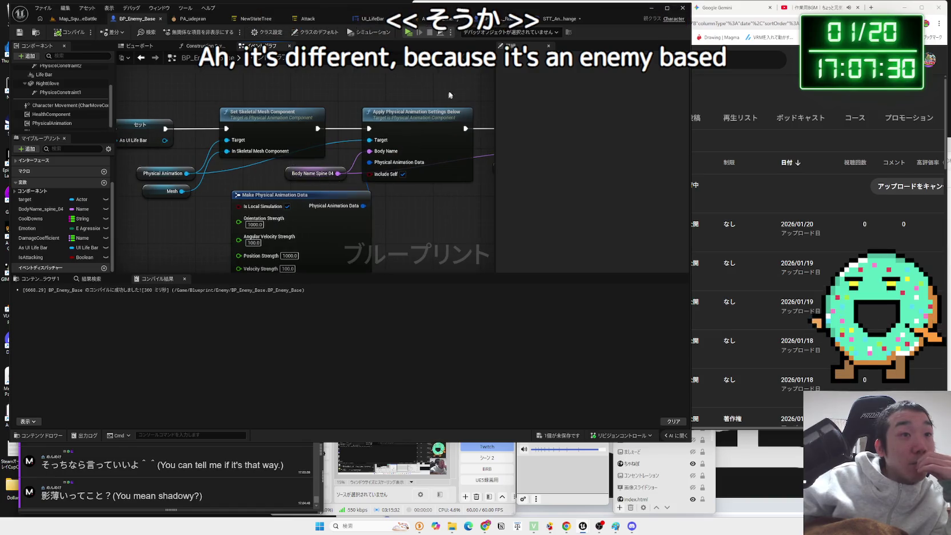
left_click(503, 18)
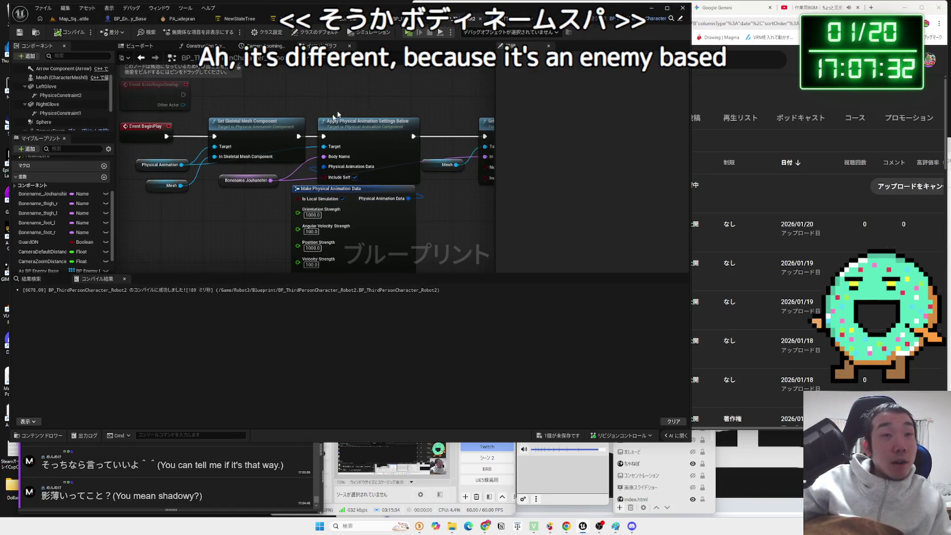
left_click(512, 18)
- Add a Get Body Name Spine 04 getter on the Actor and delete the mistaken Simulate Physics node
left_click_drag(232, 193, 266, 231)
type("body name")
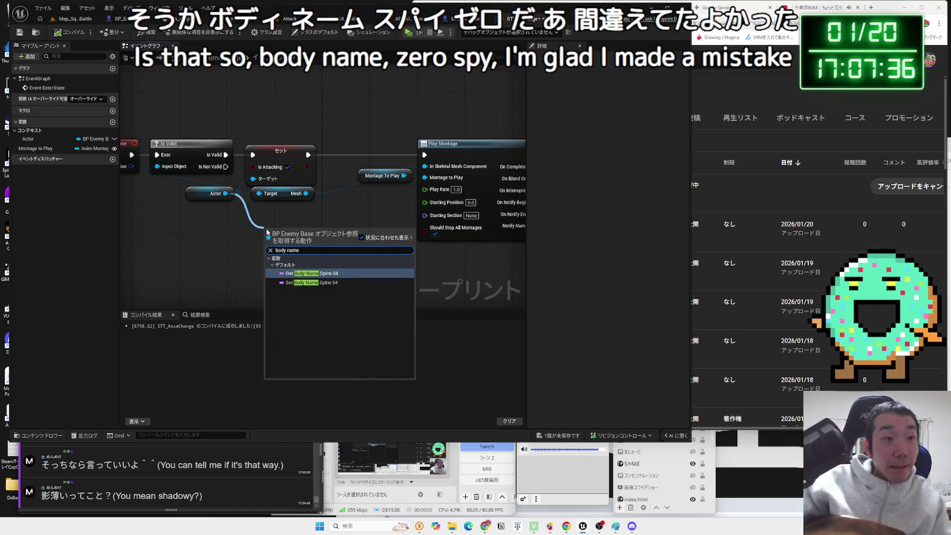
left_click(307, 273)
left_click_drag(349, 229, 364, 228)
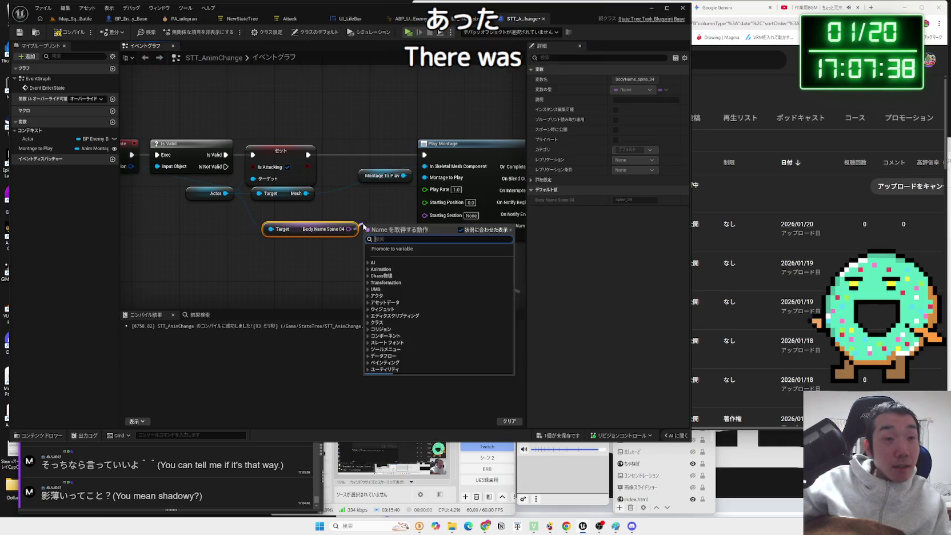
type("set simula")
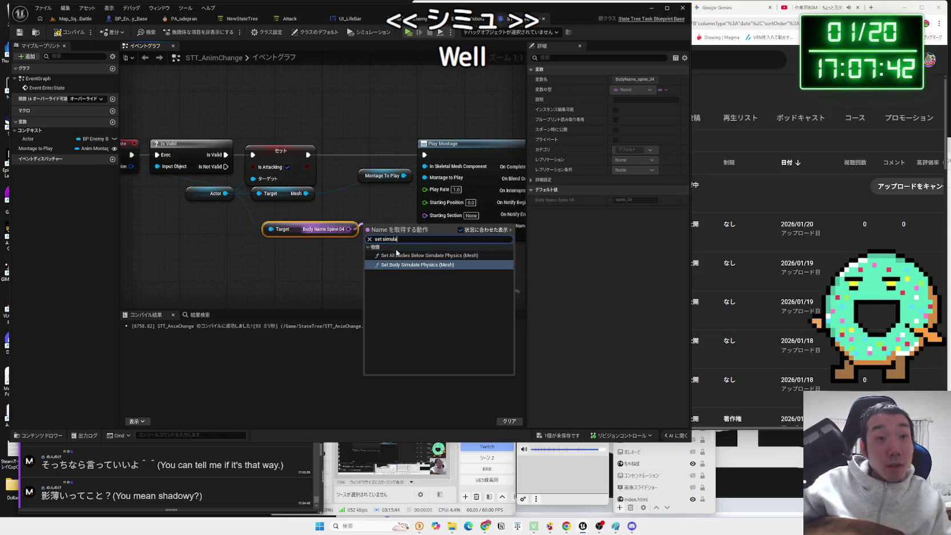
left_click(414, 255)
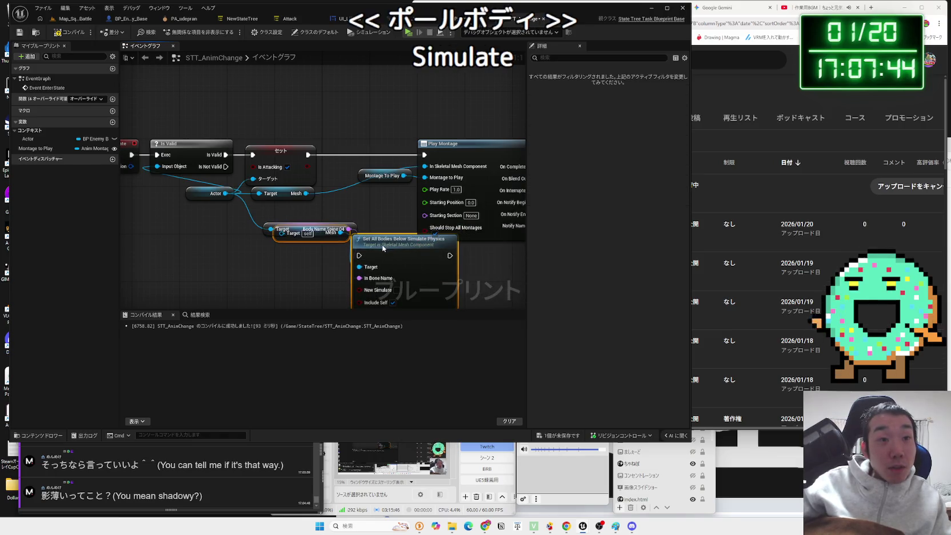
key("Delete")
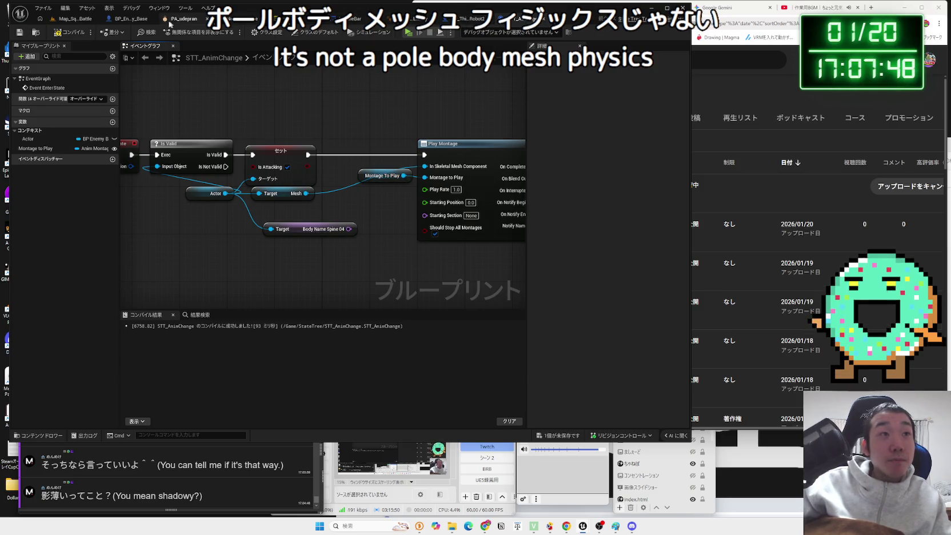
- Check BP_Enemy_Base's physical animation nodes, then drag a connection from Body Name Spine 04
left_click(127, 20)
left_click_drag(348, 135, 351, 118)
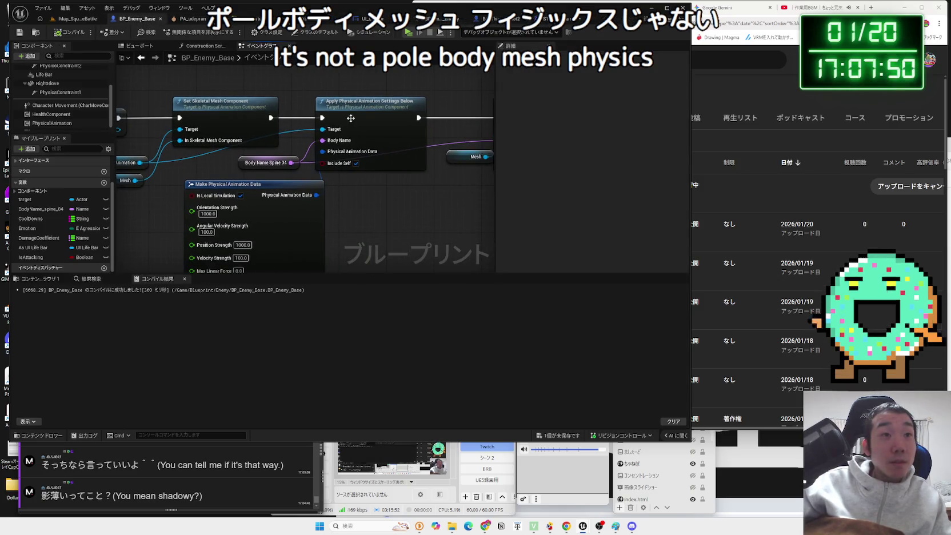
left_click(523, 18)
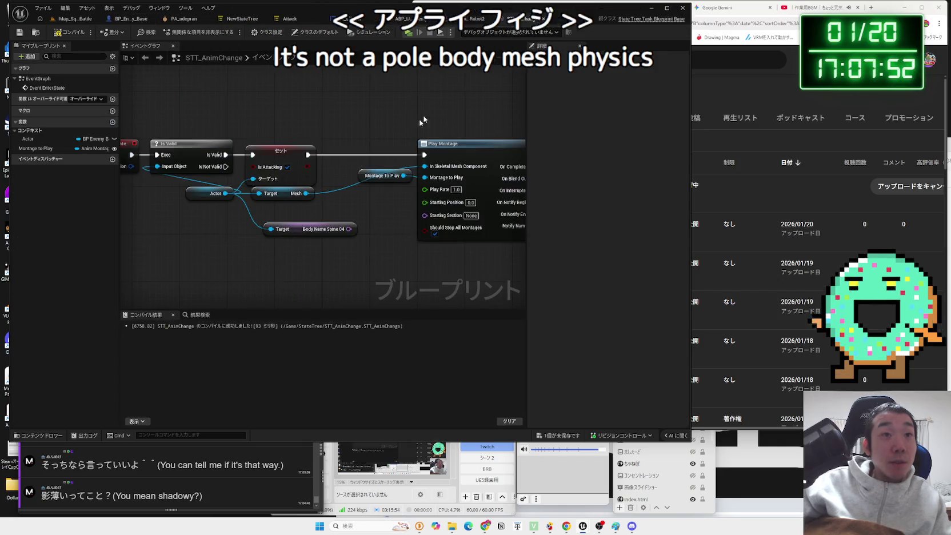
left_click_drag(349, 228, 380, 261)
- Add Apply Physical Animation Settings Below, wire the Actor as its target, and shift Play Montage right
type("apply")
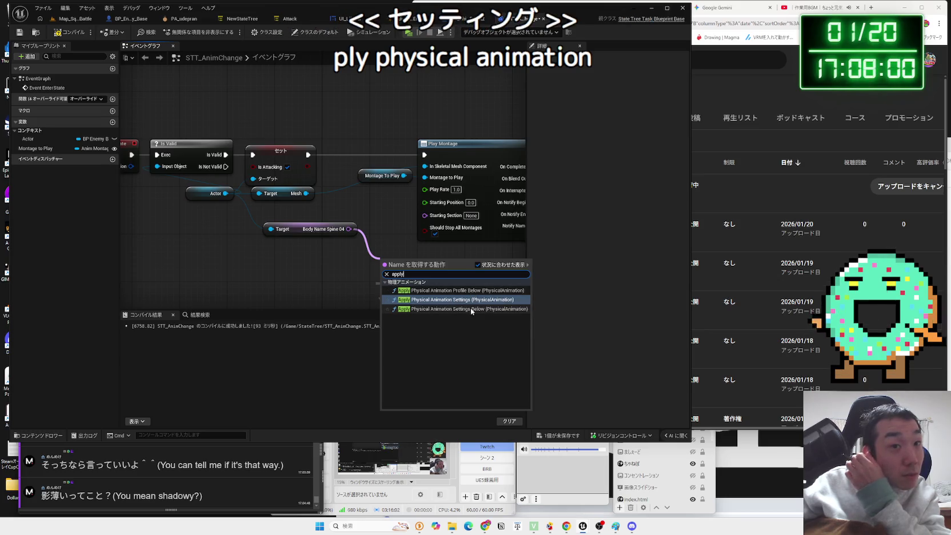
left_click(470, 308)
mouse_move(225, 193)
left_mouse_down()
mouse_move(291, 260)
mouse_move(269, 240)
mouse_move(305, 256)
left_mouse_up()
left_click(228, 236)
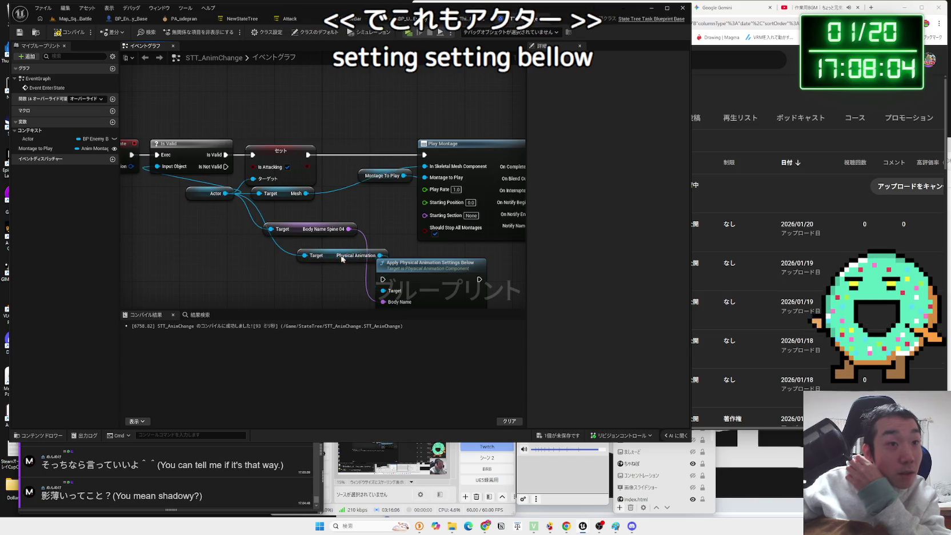
left_click(365, 255)
mouse_move(388, 246)
left_mouse_down()
mouse_move(221, 243)
mouse_move(514, 143)
left_mouse_up()
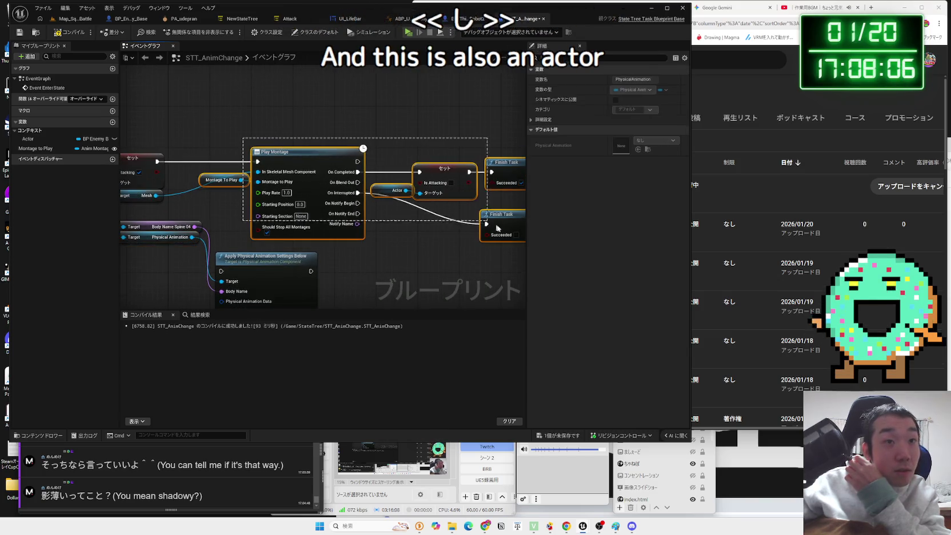
left_click_drag(313, 154, 456, 165)
mouse_move(265, 258)
left_mouse_down()
mouse_move(304, 236)
mouse_move(272, 138)
left_mouse_up()
scroll(253, 226, "up", 1)
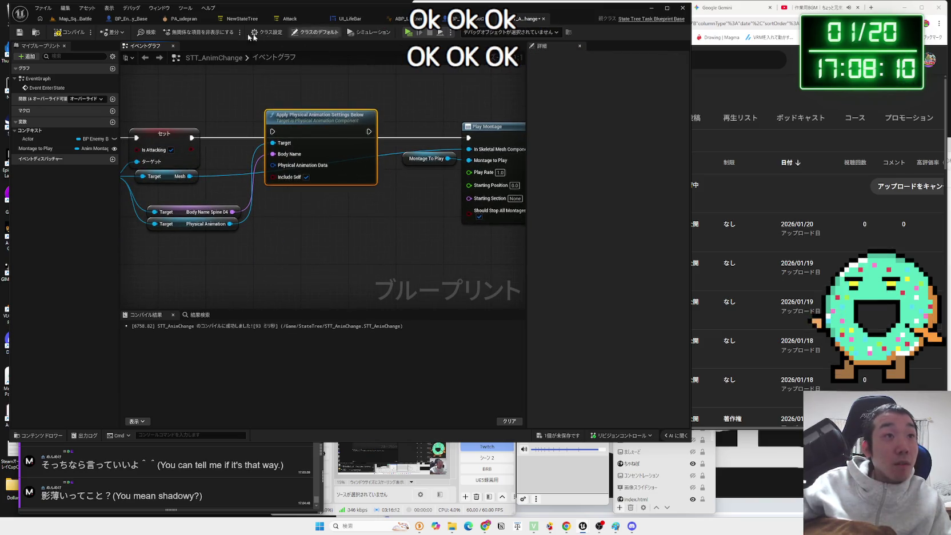
- Paste BP_Enemy_Base's Make Physical Animation Data node and set Orientation Strength to 1000000.0
left_click(140, 20)
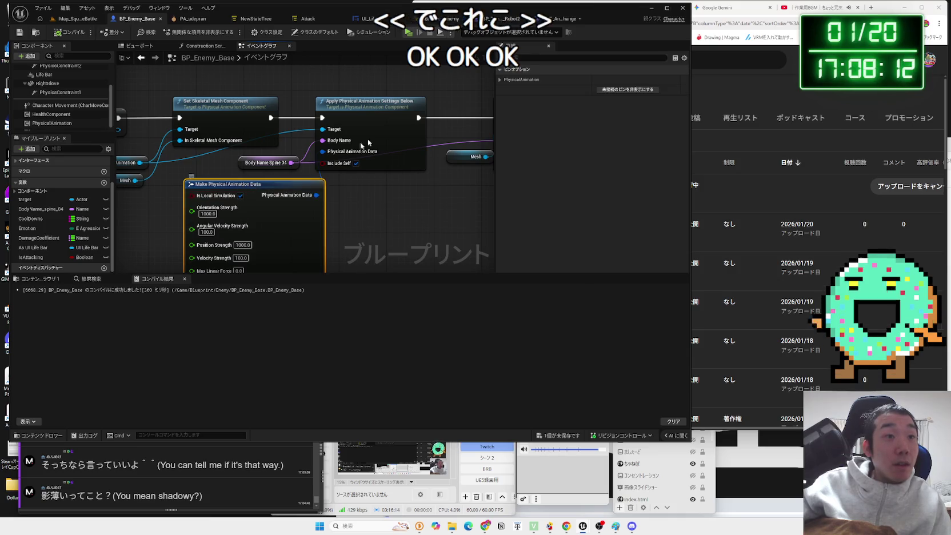
left_click(557, 18)
key("ctrl+v")
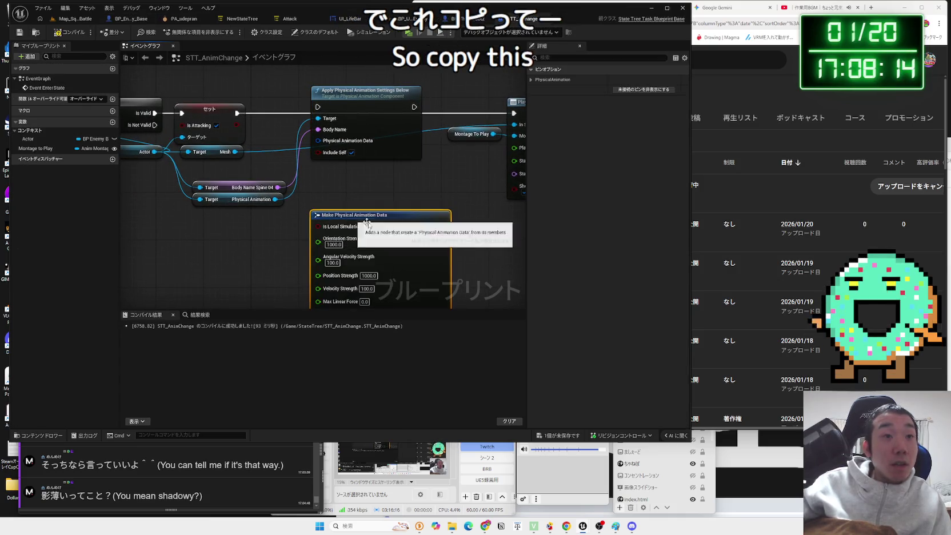
left_click_drag(351, 217, 329, 202)
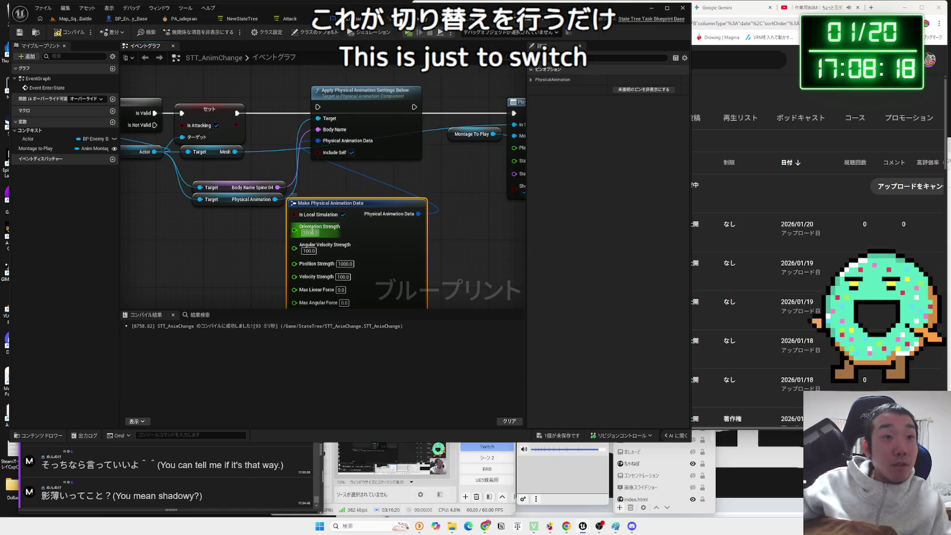
left_click(309, 232)
key("Home")
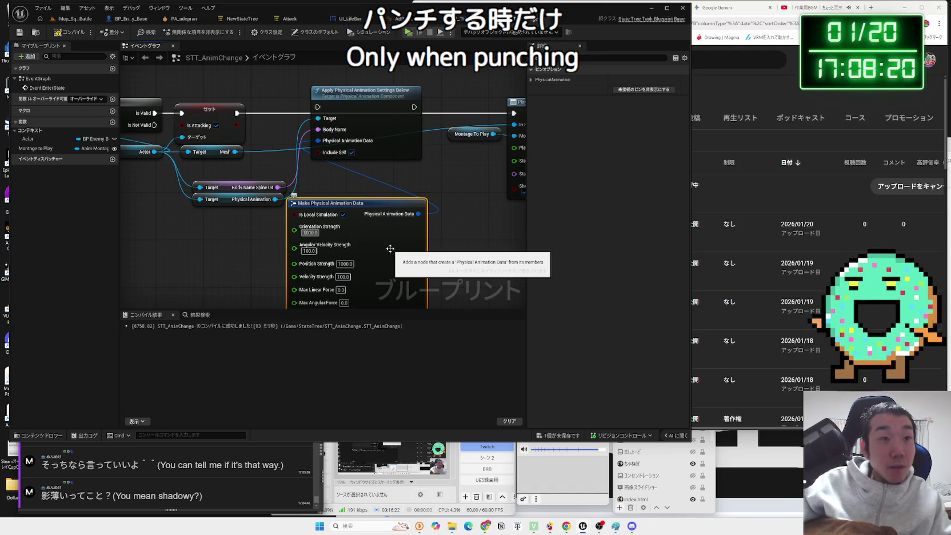
key("Right")
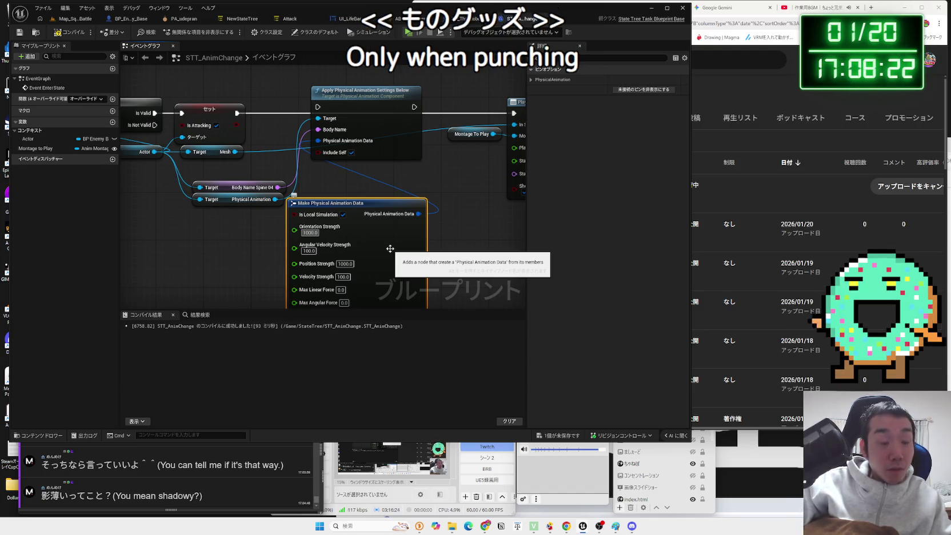
type("000")
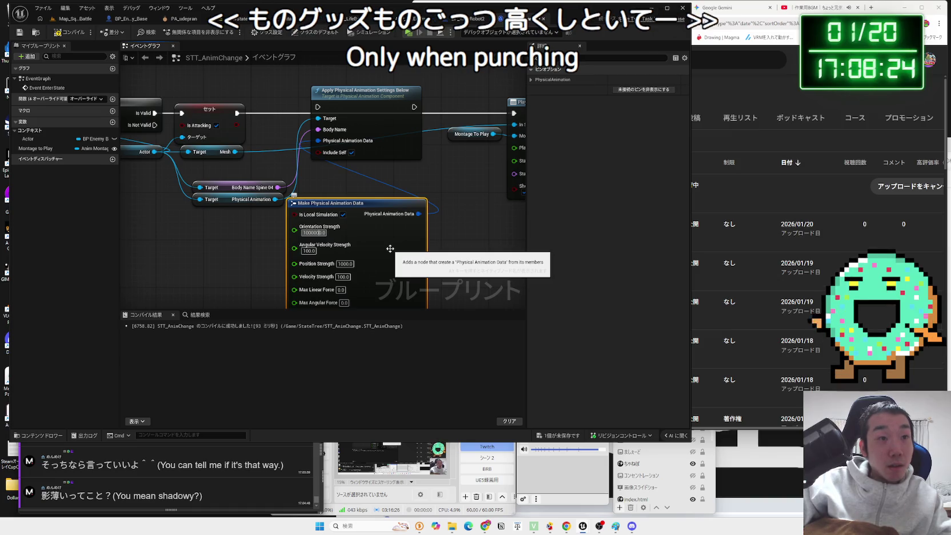
left_click(385, 194)
- Move the Target Mesh, Actor getter, Set node and physics group, pushing both Finish Task nodes right
mouse_move(280, 215)
left_mouse_down()
mouse_move(296, 164)
mouse_move(308, 186)
left_mouse_up()
mouse_move(488, 234)
left_mouse_down()
mouse_move(204, 72)
mouse_move(188, 123)
mouse_move(152, 138)
left_mouse_up()
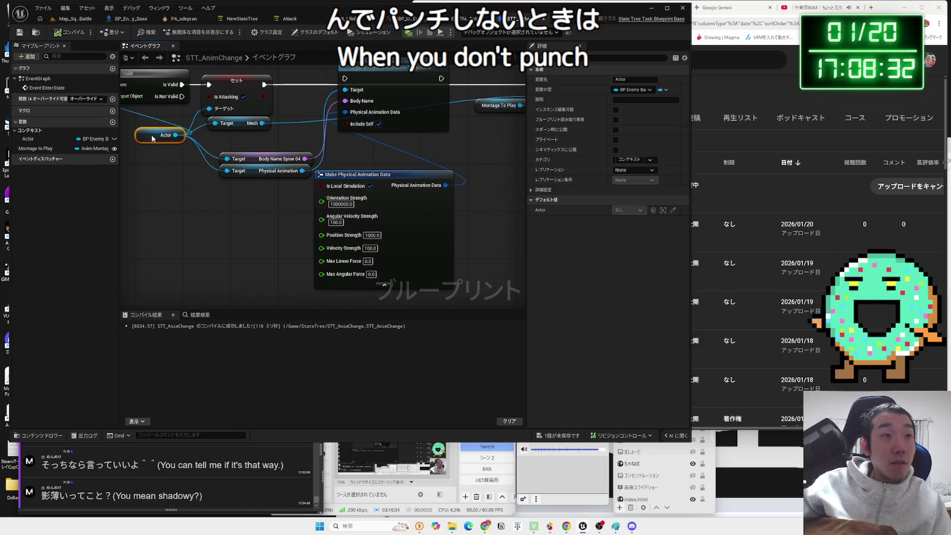
left_click_drag(298, 149, 302, 150)
mouse_move(247, 125)
left_mouse_down()
mouse_move(293, 144)
mouse_move(496, 143)
mouse_move(343, 165)
mouse_move(346, 149)
mouse_move(571, 165)
left_mouse_up()
right_click(344, 165)
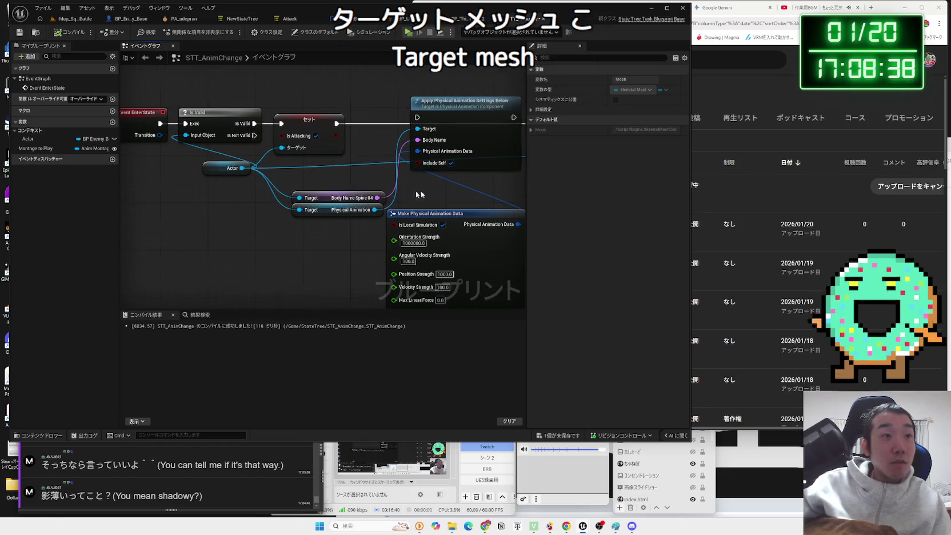
left_click(268, 170)
left_click_drag(269, 170, 238, 166)
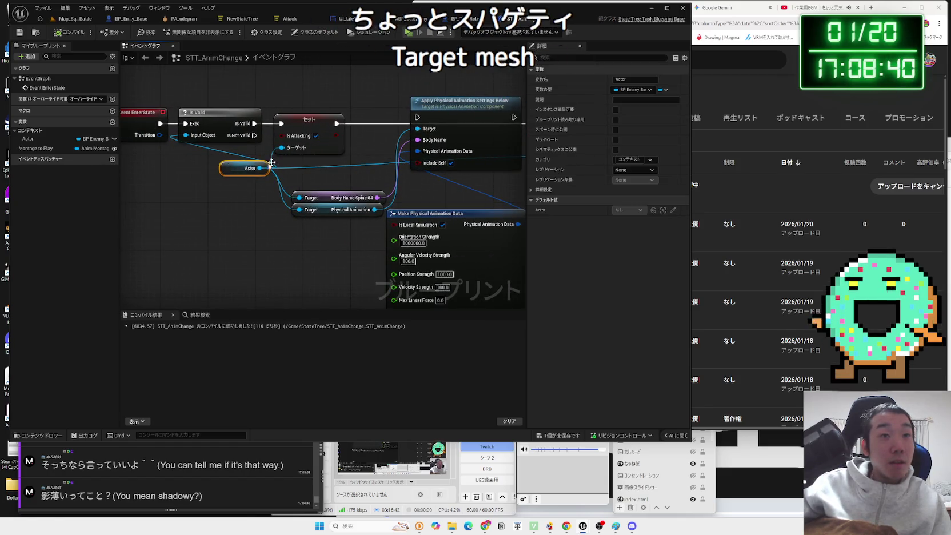
left_click_drag(323, 133, 363, 133)
left_click_drag(250, 171, 237, 162)
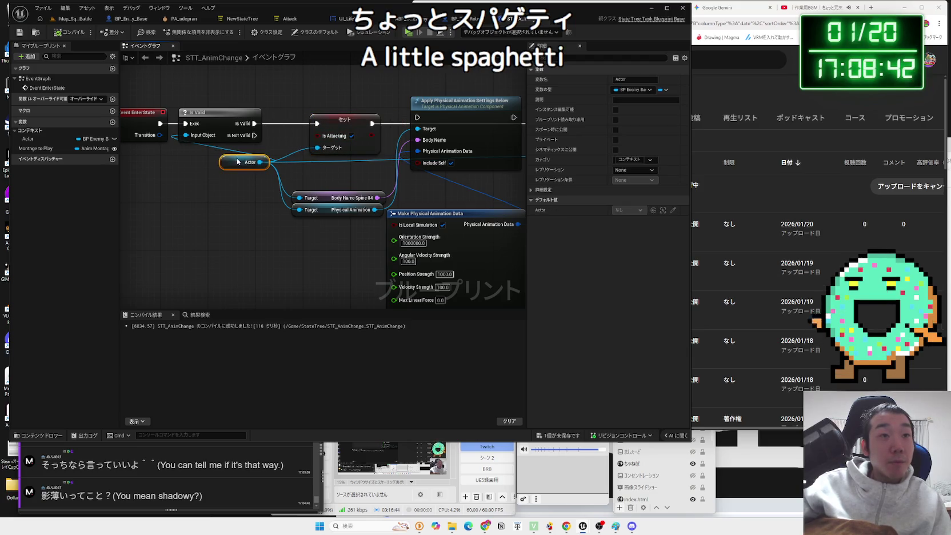
mouse_move(303, 228)
left_mouse_down()
mouse_move(265, 233)
mouse_move(254, 187)
left_mouse_up()
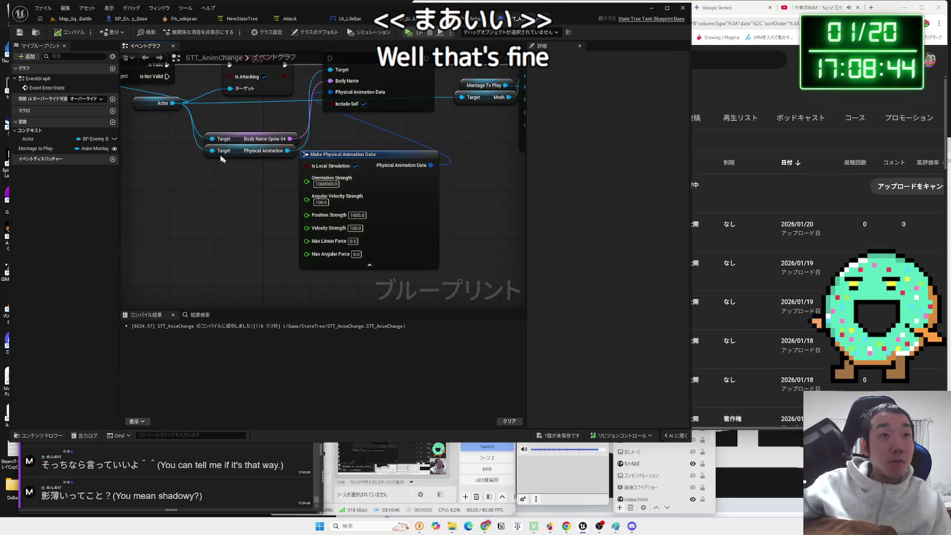
mouse_move(122, 109)
left_mouse_down()
mouse_move(457, 257)
mouse_move(431, 249)
mouse_move(211, 265)
mouse_move(191, 250)
left_mouse_up()
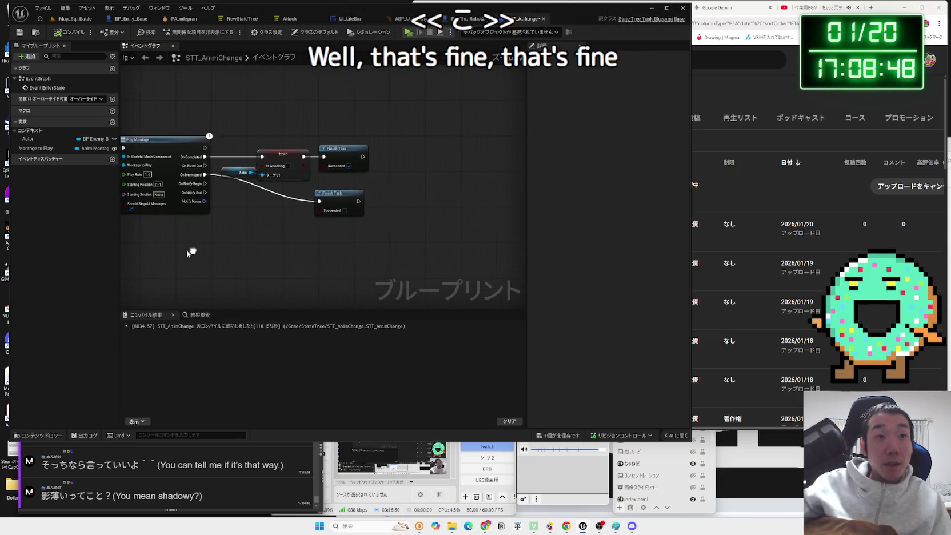
mouse_move(318, 138)
left_mouse_down()
mouse_move(371, 249)
mouse_move(434, 150)
mouse_move(523, 151)
left_mouse_up()
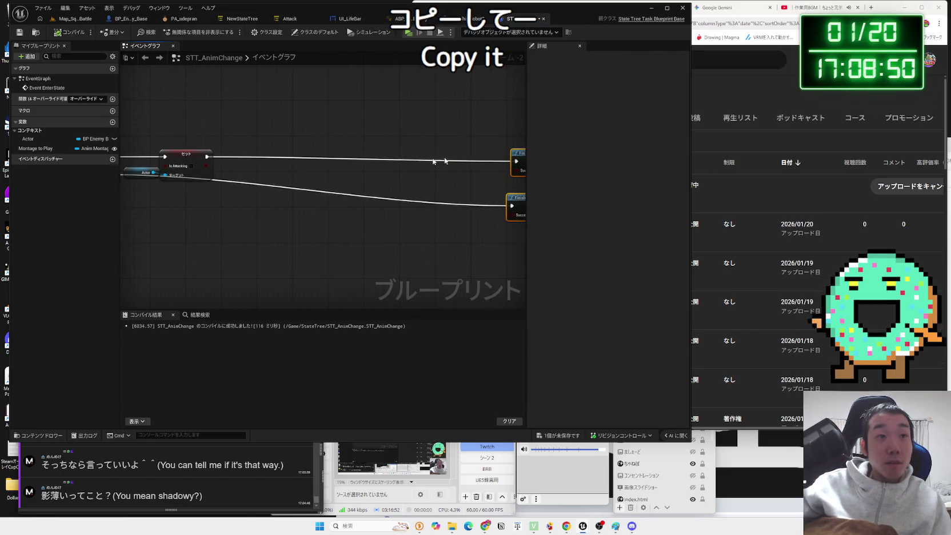
- Paste a copy of the physical animation nodes and position the copied Apply, getter and Make data nodes
key("ctrl+v")
mouse_move(273, 184)
left_mouse_down()
mouse_move(285, 202)
mouse_move(273, 186)
mouse_move(221, 165)
mouse_move(260, 230)
left_mouse_up()
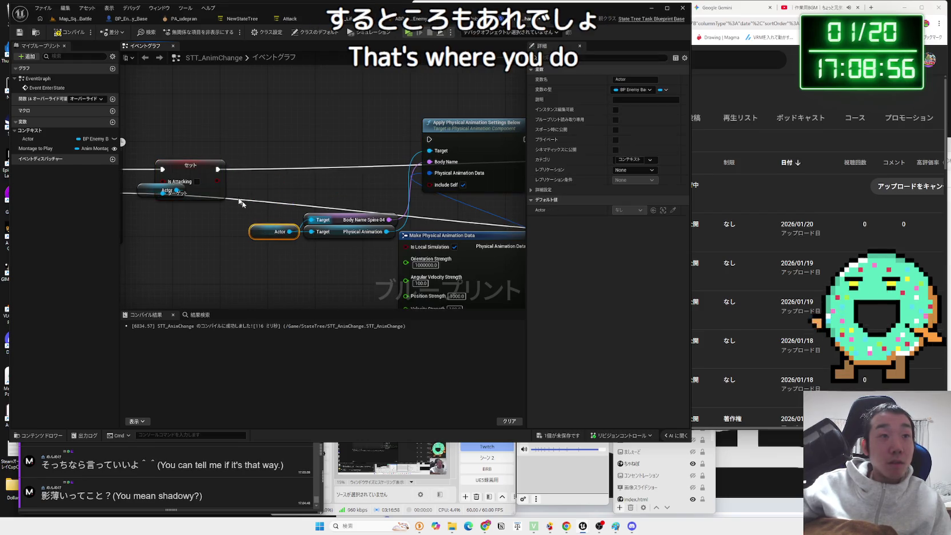
left_click_drag(193, 166, 235, 171)
mouse_move(379, 135)
left_mouse_down()
mouse_move(306, 168)
mouse_move(345, 162)
left_mouse_up()
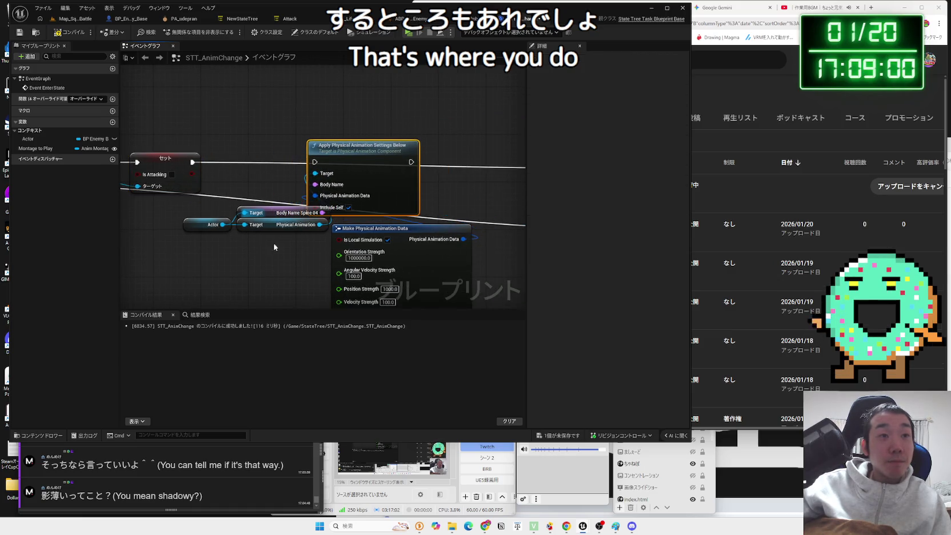
left_click_drag(217, 223, 182, 235)
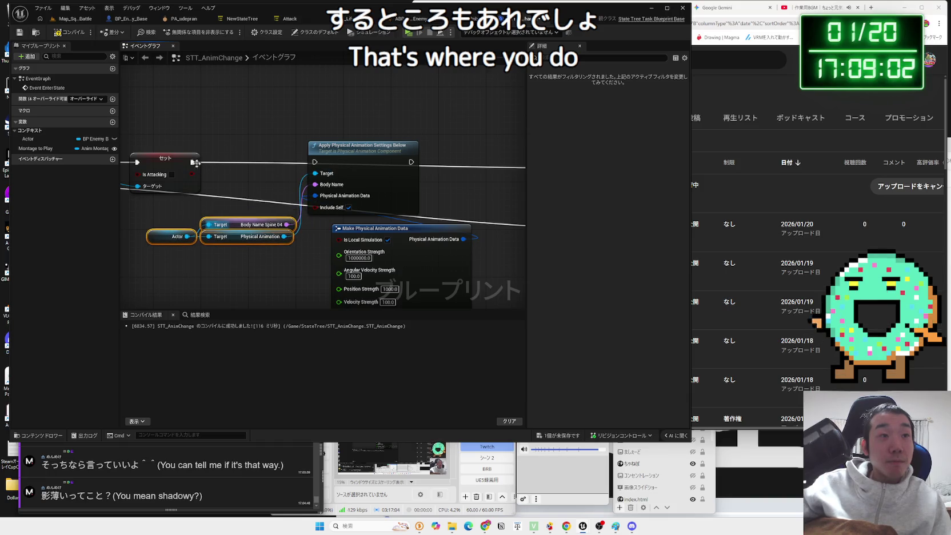
left_click_drag(343, 158, 346, 164)
left_click_drag(358, 257, 334, 269)
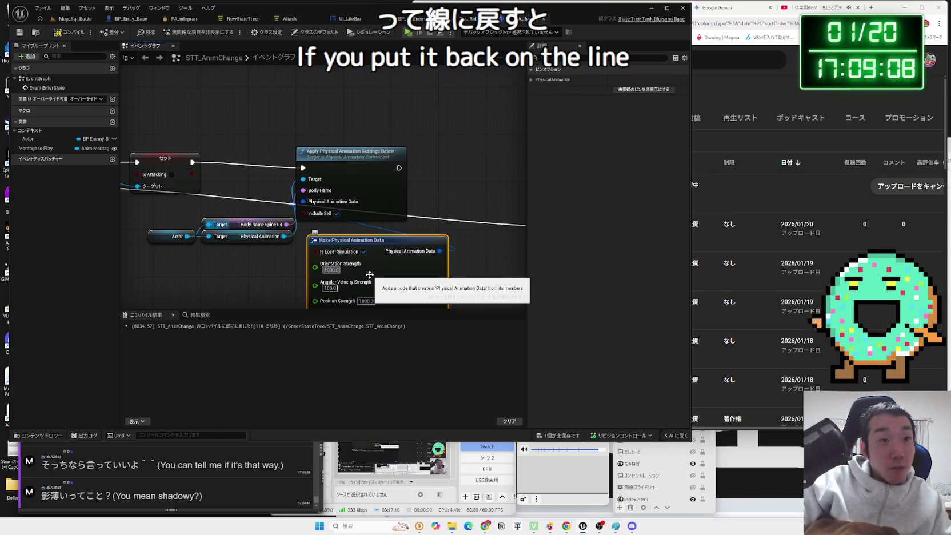
- Move the top Finish Task beside the Apply node and regroup the Apply, Make data and getter nodes
left_click_drag(398, 168, 311, 166)
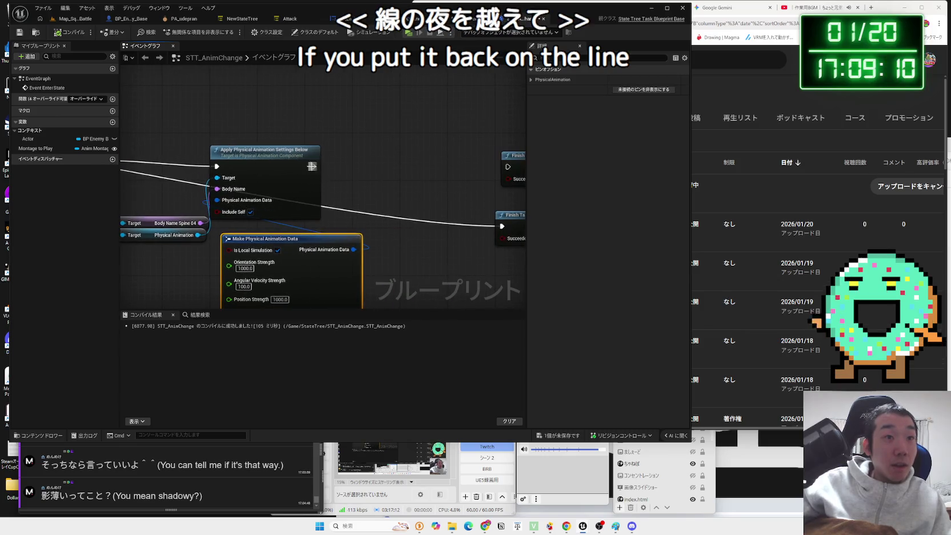
mouse_move(515, 171)
left_mouse_down()
mouse_move(359, 171)
mouse_move(251, 153)
left_mouse_up()
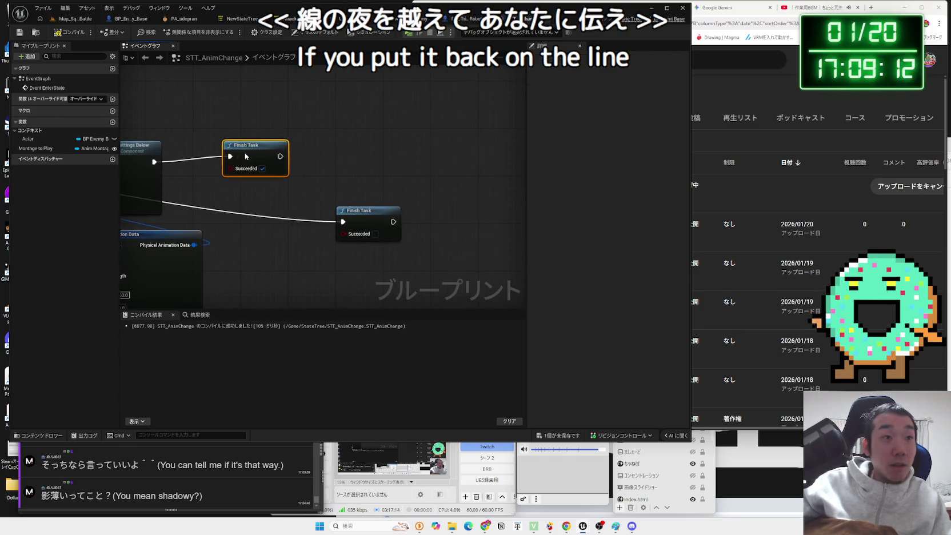
left_click_drag(209, 175, 337, 175)
left_click_drag(232, 160, 368, 160)
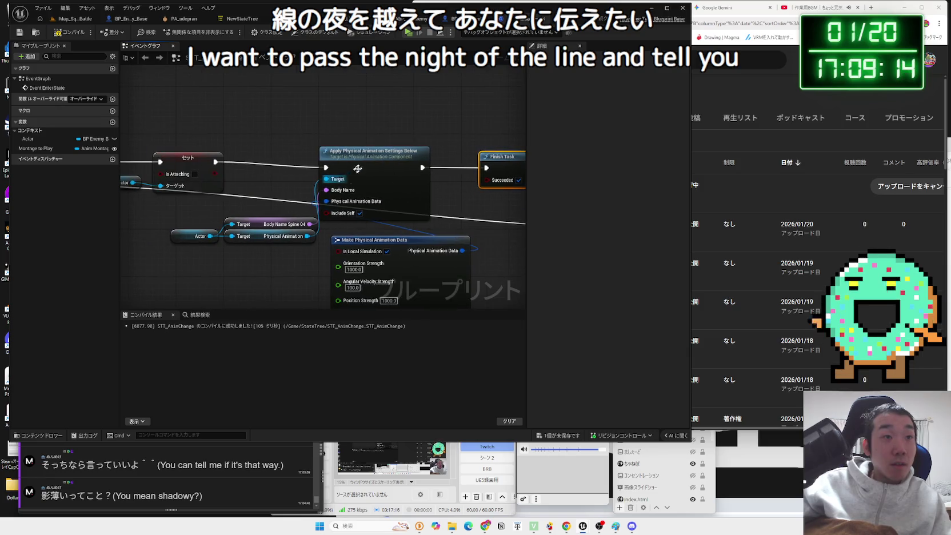
left_click(368, 158)
left_click(499, 162)
scroll(269, 200, "down", 1)
mouse_move(260, 277)
left_mouse_down()
mouse_move(305, 275)
mouse_move(330, 253)
mouse_move(326, 220)
left_mouse_up()
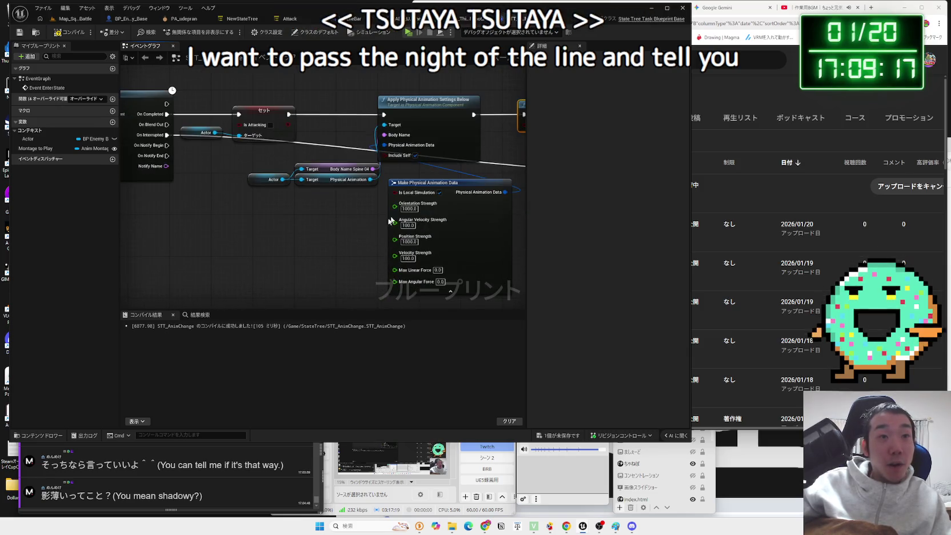
left_click(422, 182)
mouse_move(483, 85)
left_mouse_down()
mouse_move(240, 172)
mouse_move(309, 171)
left_mouse_up()
left_click_drag(432, 122, 383, 135)
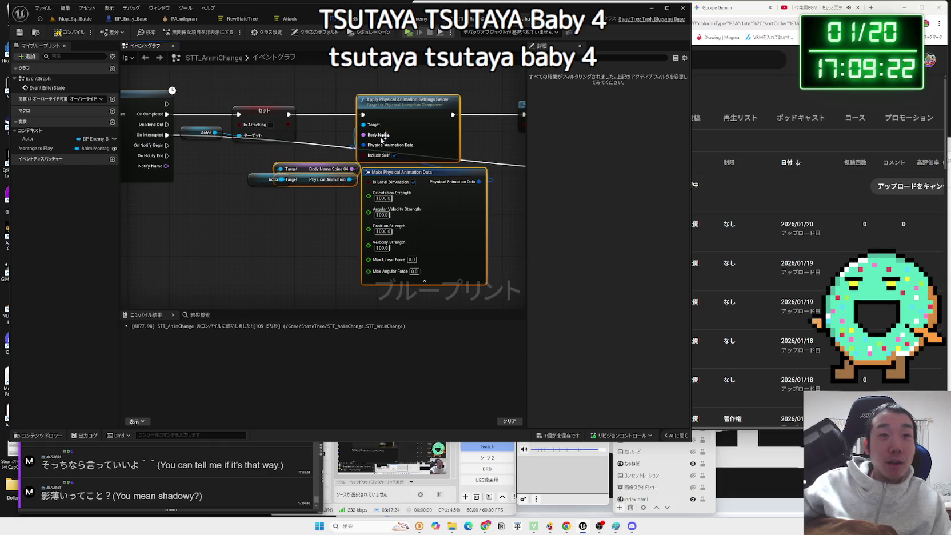
- Delete the redundant Actor getter and return to the Map_SquareBattle level
left_click_drag(252, 180, 242, 189)
left_click(220, 180)
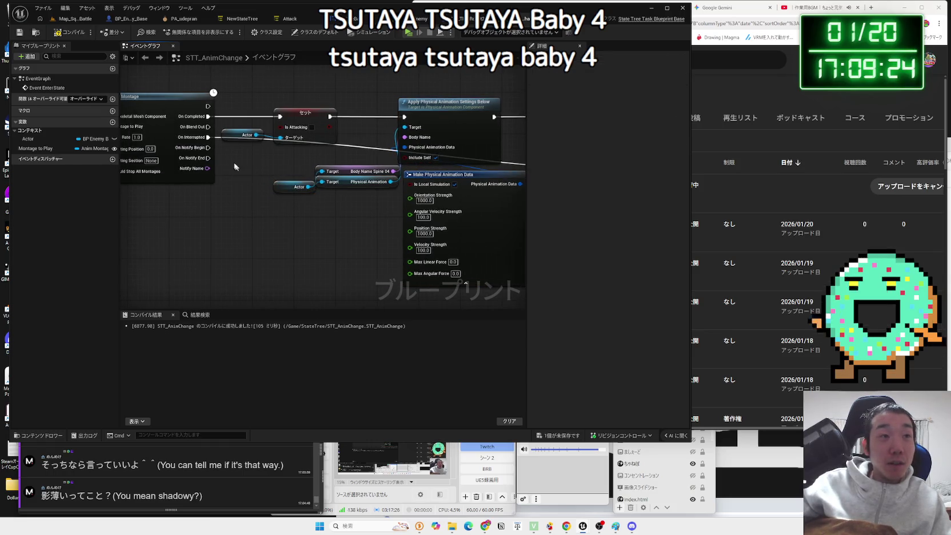
left_click_drag(238, 135, 243, 141)
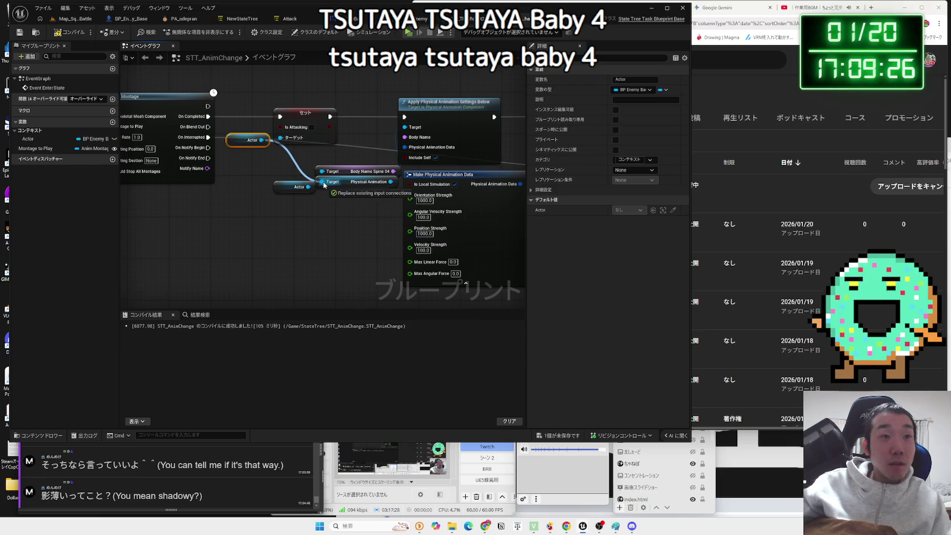
key("Delete")
mouse_move(201, 193)
left_mouse_down()
mouse_move(233, 225)
mouse_move(289, 246)
left_mouse_up()
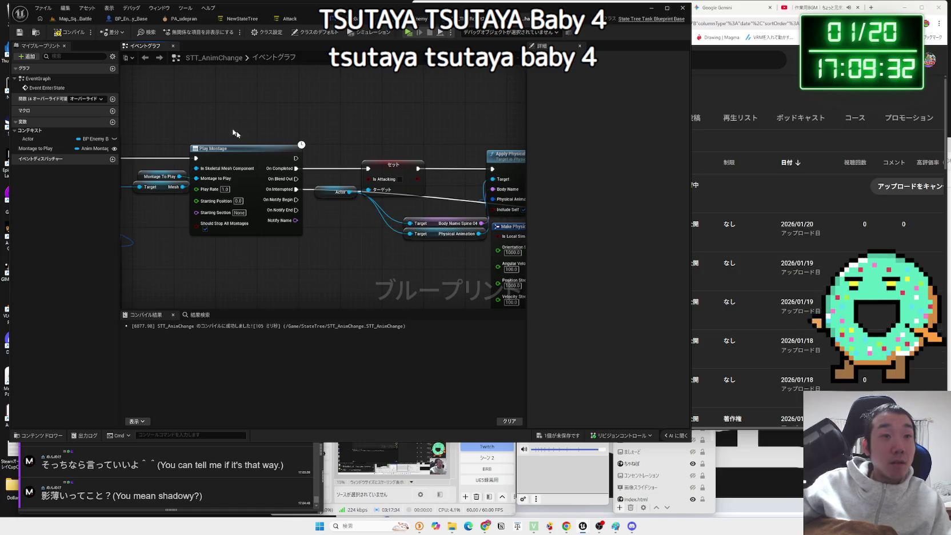
left_click(71, 22)
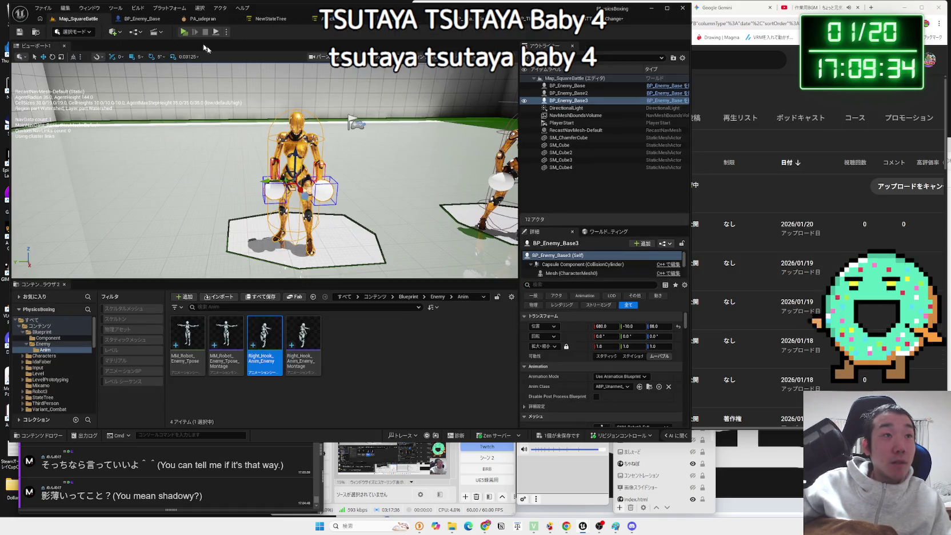
- Start a Play-In-Editor session and walk the white robot toward the gold enemy robots
left_click(184, 32)
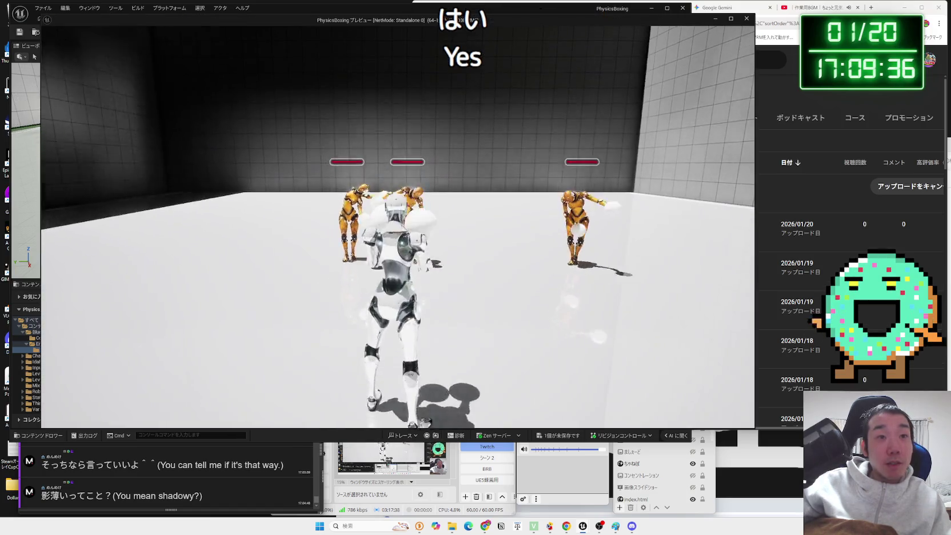
key("w")
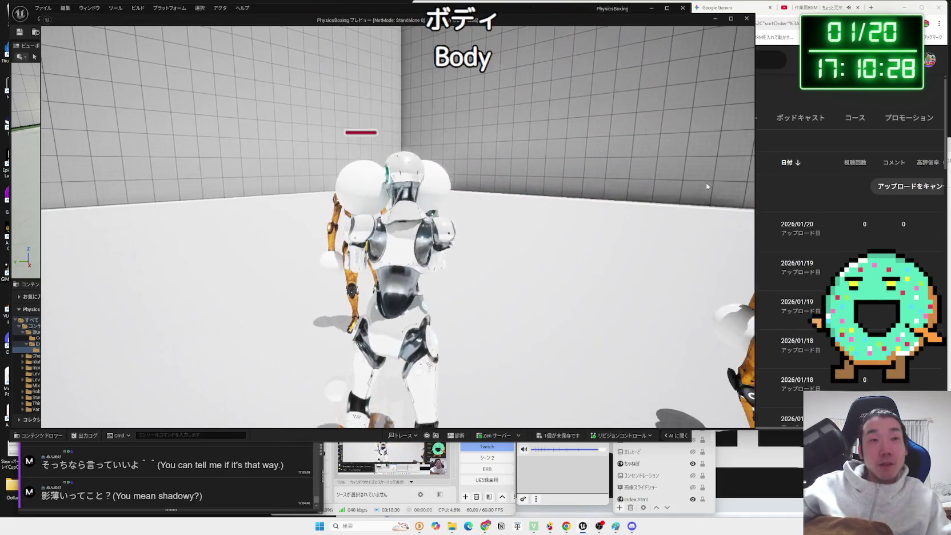
- Stop the playtest and save the STT_AnimChange changes
key("Escape")
left_click(594, 24)
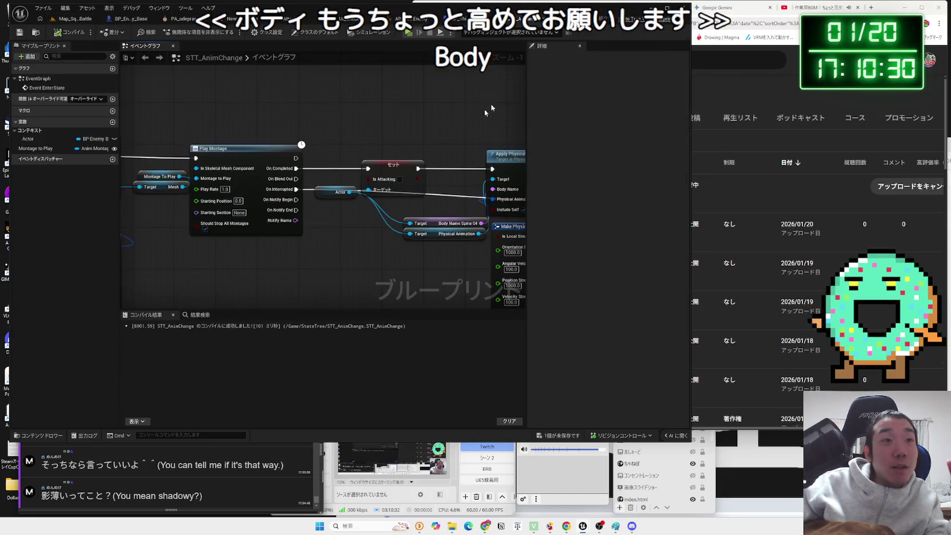
scroll(429, 251, "down", 2)
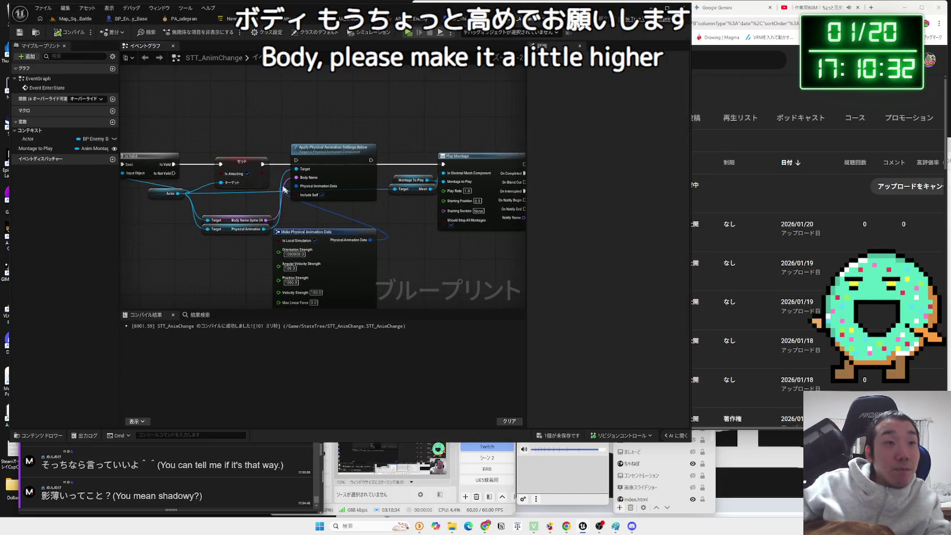
left_click(577, 434)
left_click(519, 338)
- Pan the STT_AnimChange graph, then return to the Map_SquareBattle level
mouse_move(397, 251)
left_mouse_down()
mouse_move(343, 183)
mouse_move(303, 249)
left_mouse_up()
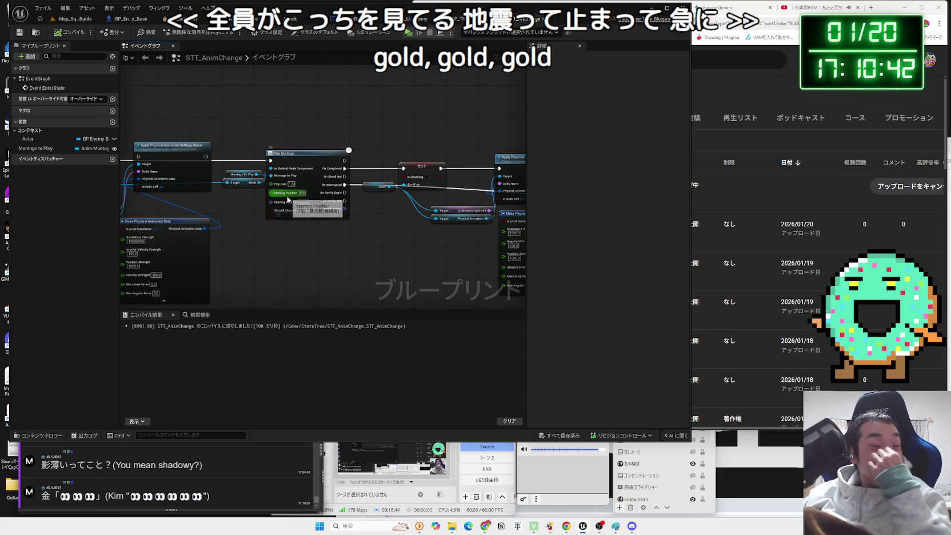
scroll(287, 237, "up", 3)
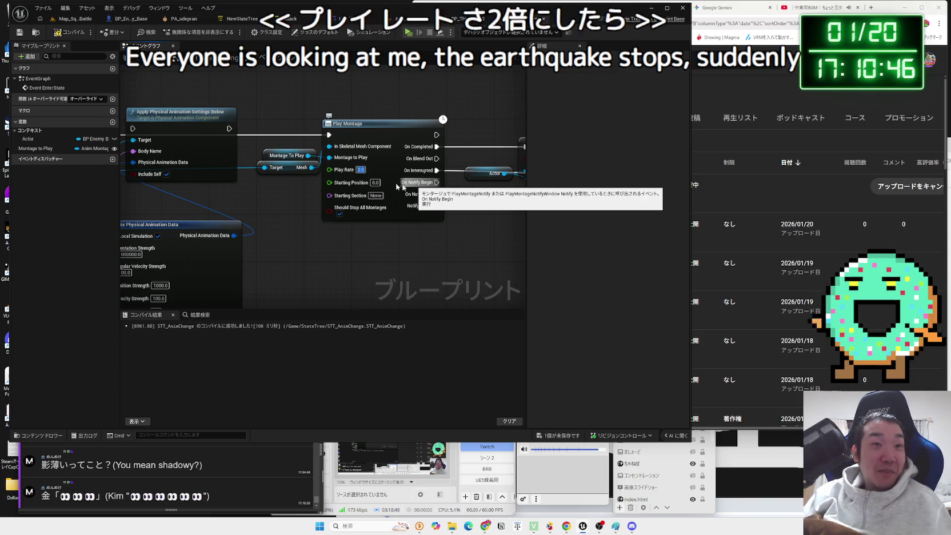
left_click(90, 20)
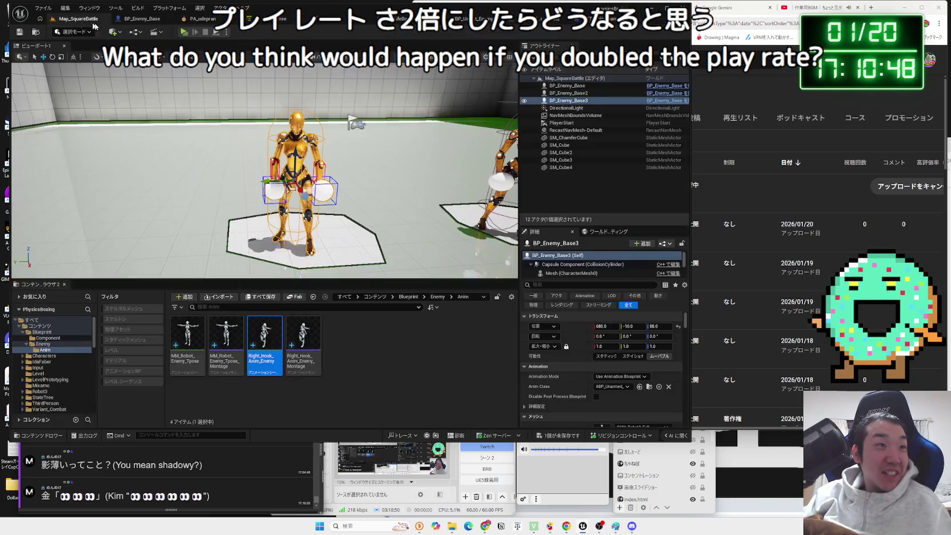
left_click(182, 33)
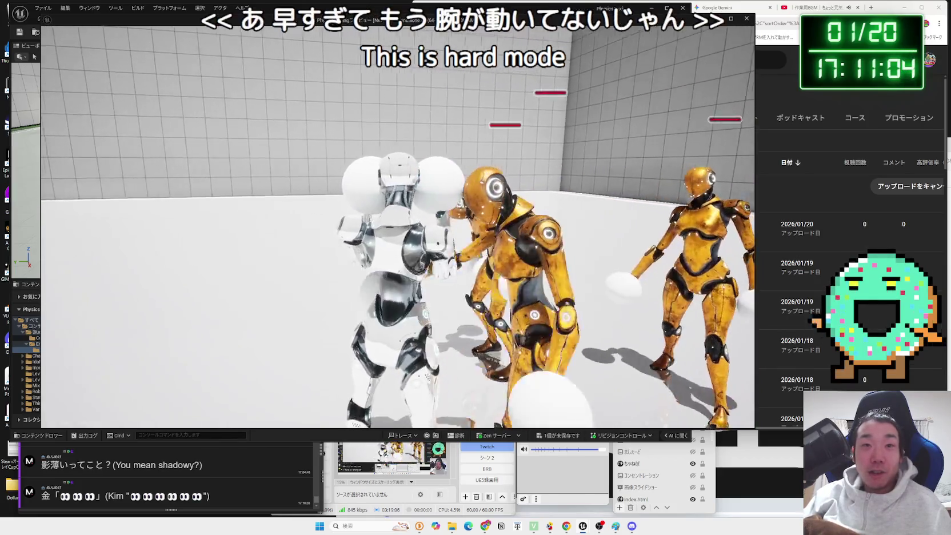
key("Escape")
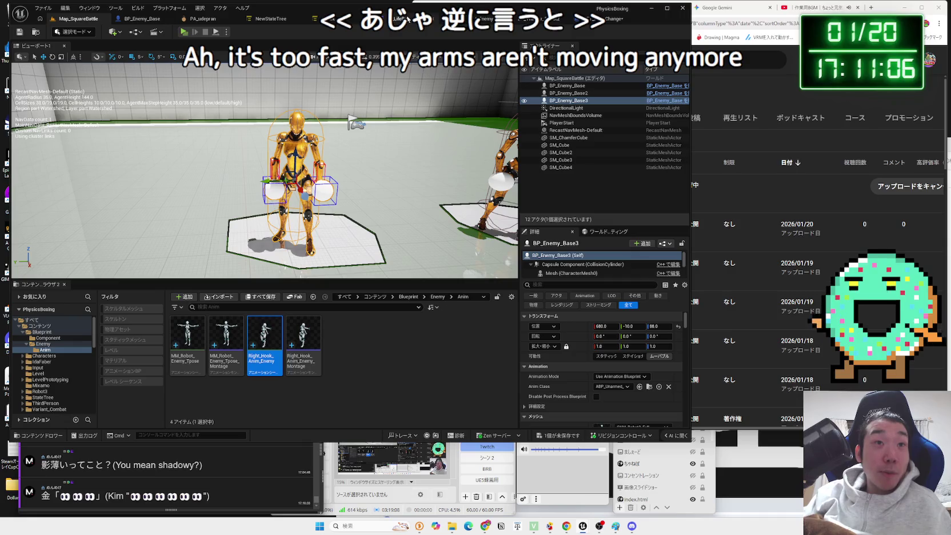
- Set the Play Montage play rate in STT_AnimChange to 0.9
left_click(548, 21)
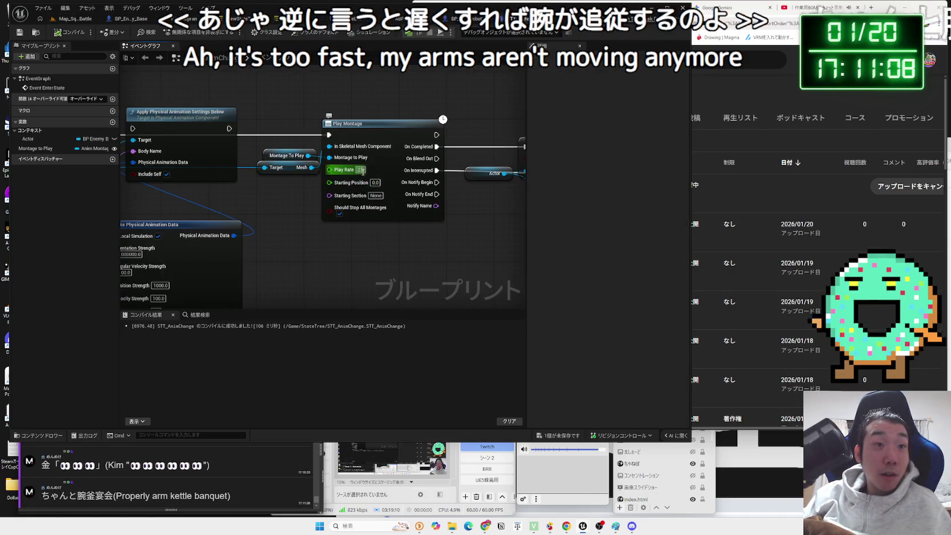
type("0.9")
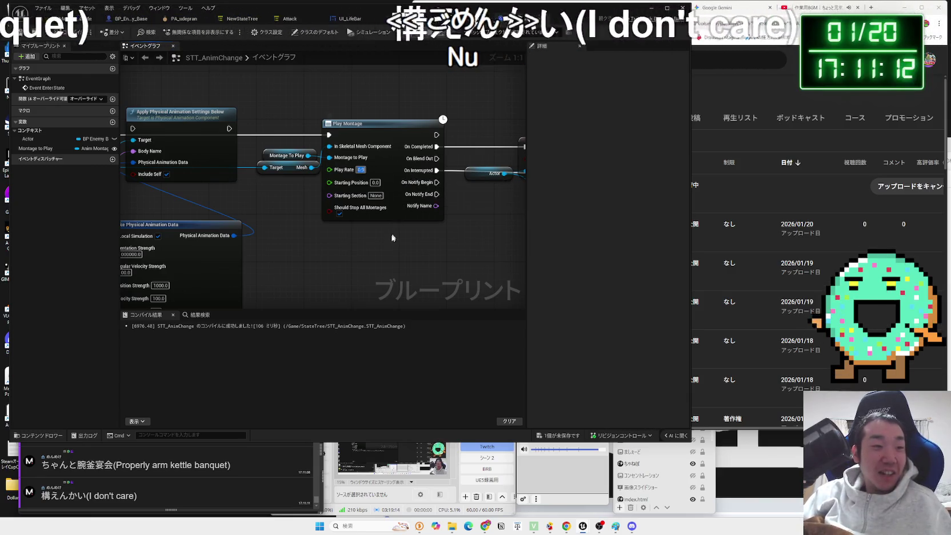
key("Return")
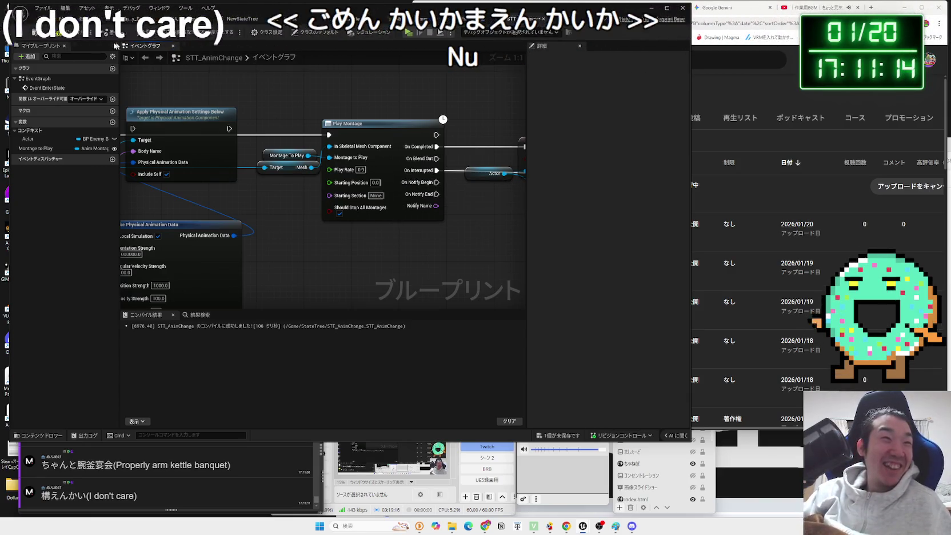
- Save STT_AnimChange and start a playtest on Map_SquareBattle at the slower rate
left_click(562, 436)
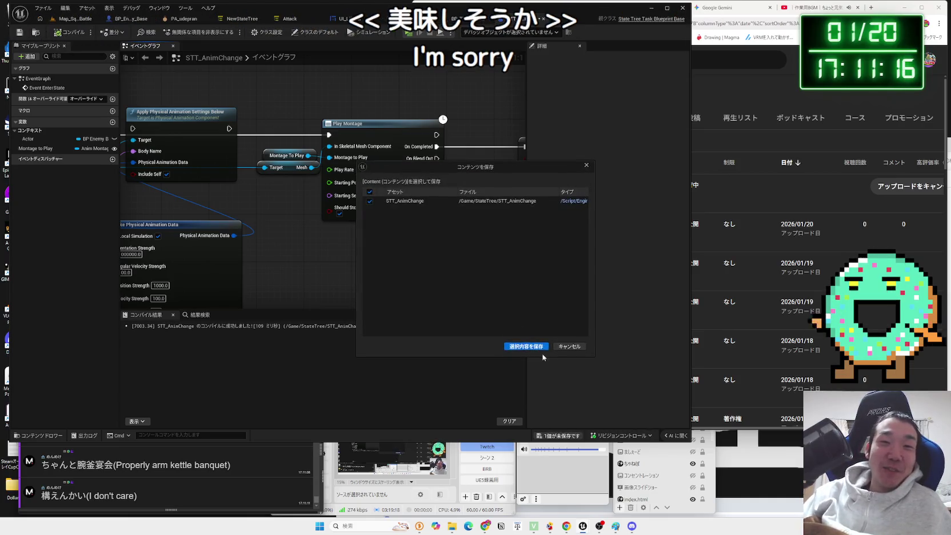
left_click(510, 346)
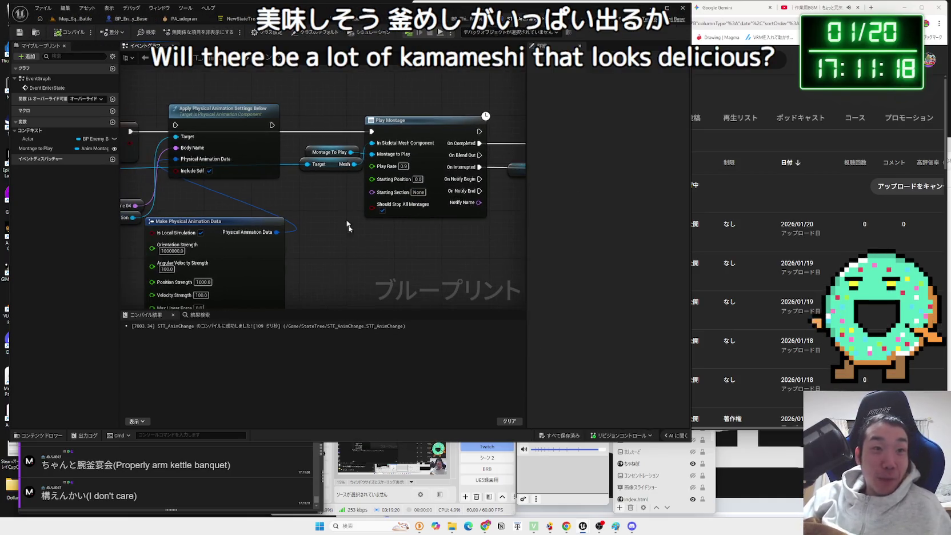
left_click(59, 21)
left_click(184, 34)
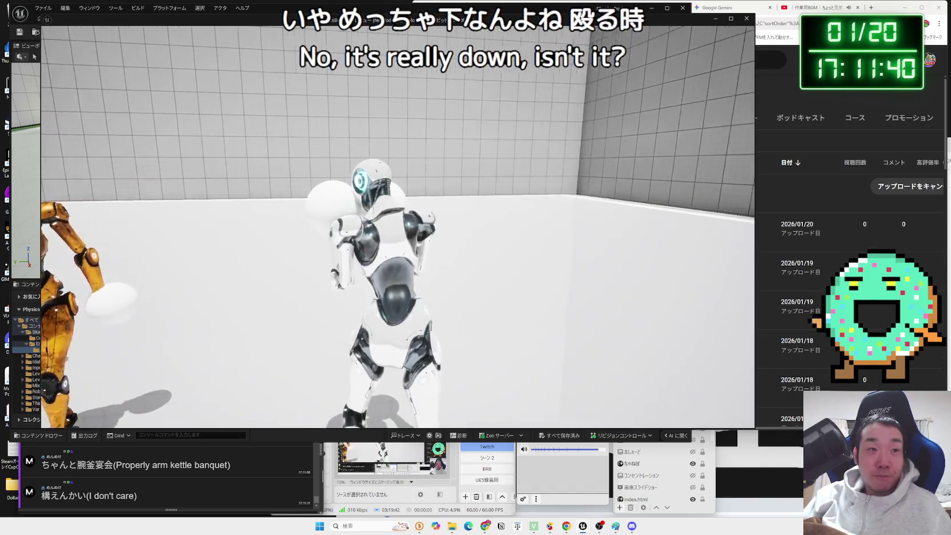
key("Escape")
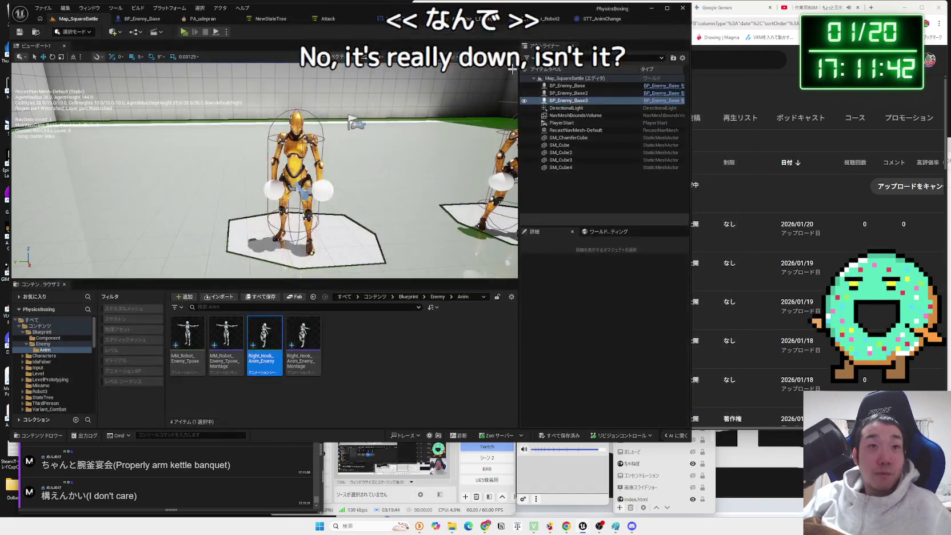
- In STT_AnimChange, rearrange the Make Physical Animation Data and Apply Physical Animation Settings nodes
scroll(252, 198, "down", 2)
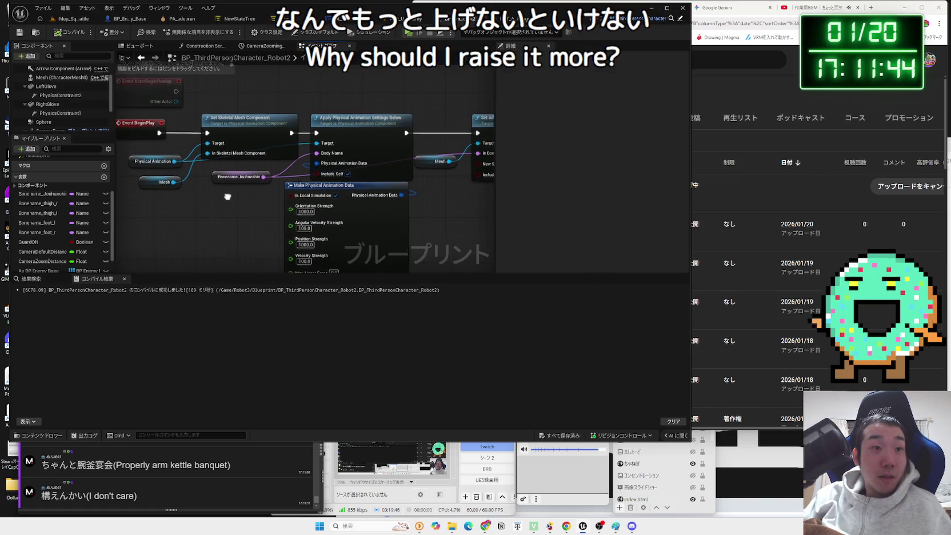
scroll(209, 218, "down", 1)
left_click(511, 19)
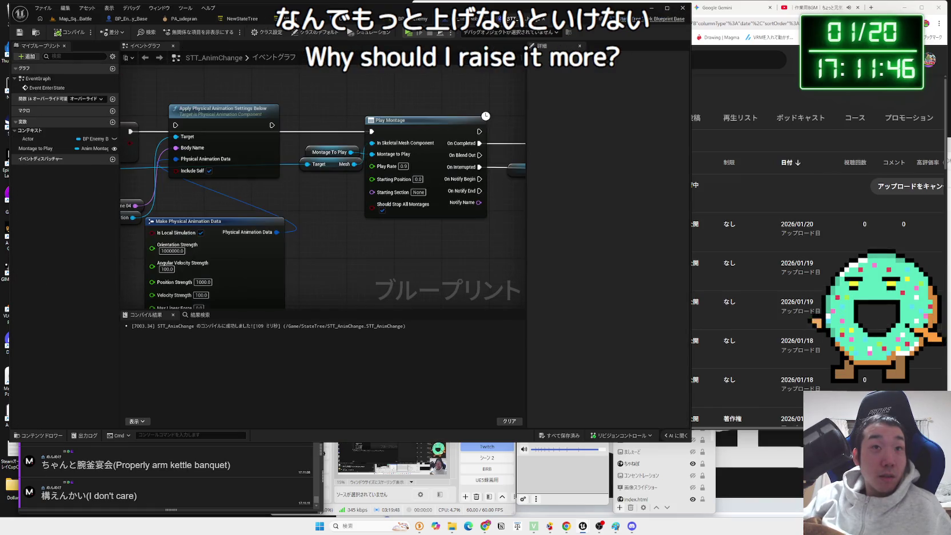
left_click_drag(383, 193, 406, 179)
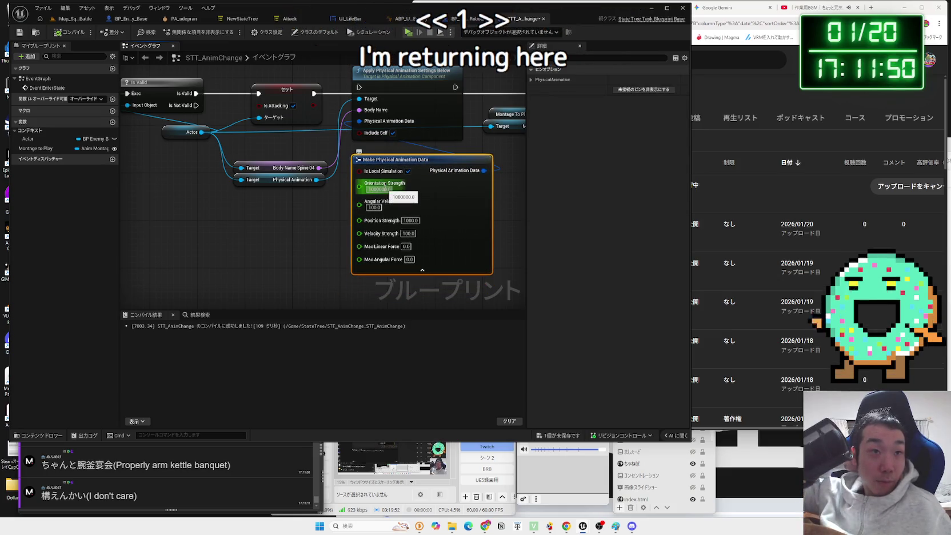
scroll(386, 189, "down", 1)
left_click_drag(446, 234, 295, 279)
scroll(340, 233, "up", 3)
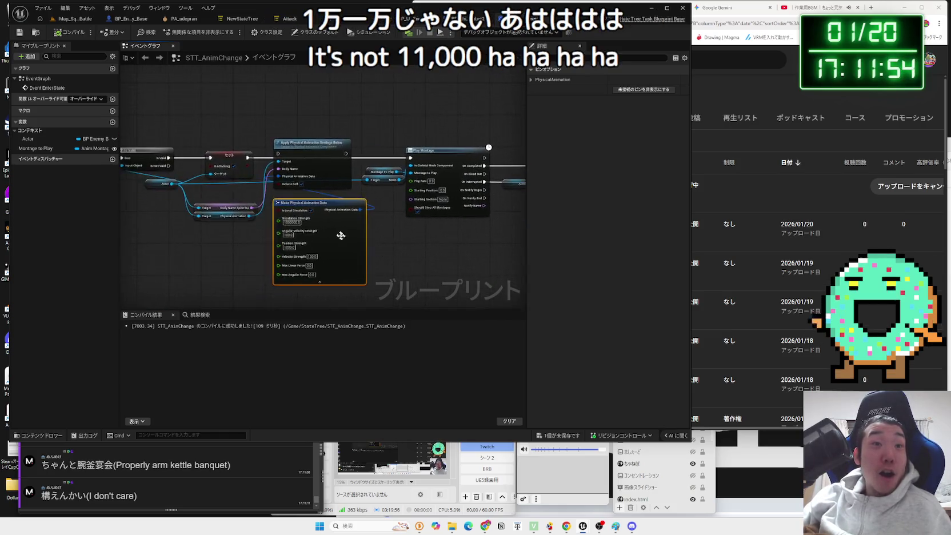
mouse_move(292, 114)
left_mouse_down()
mouse_move(295, 96)
mouse_move(297, 131)
mouse_move(301, 90)
mouse_move(297, 186)
mouse_move(298, 100)
mouse_move(298, 123)
left_mouse_up()
- Reconnect Apply Physical Animation Settings' exec output to Play Montage, keeping play rate 1.0
left_click(353, 123, "alt")
left_click_drag(358, 123, 445, 124)
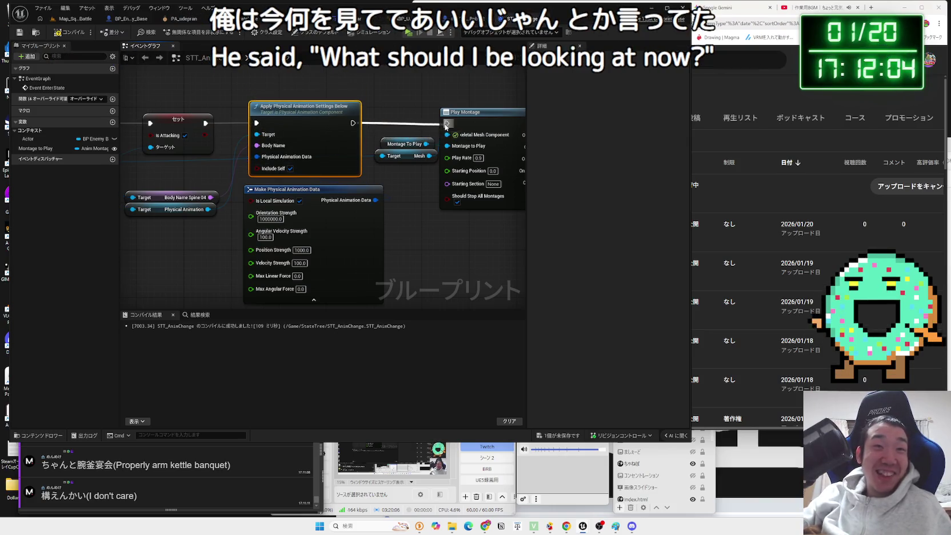
left_click(427, 176)
left_click_drag(477, 158, 343, 155)
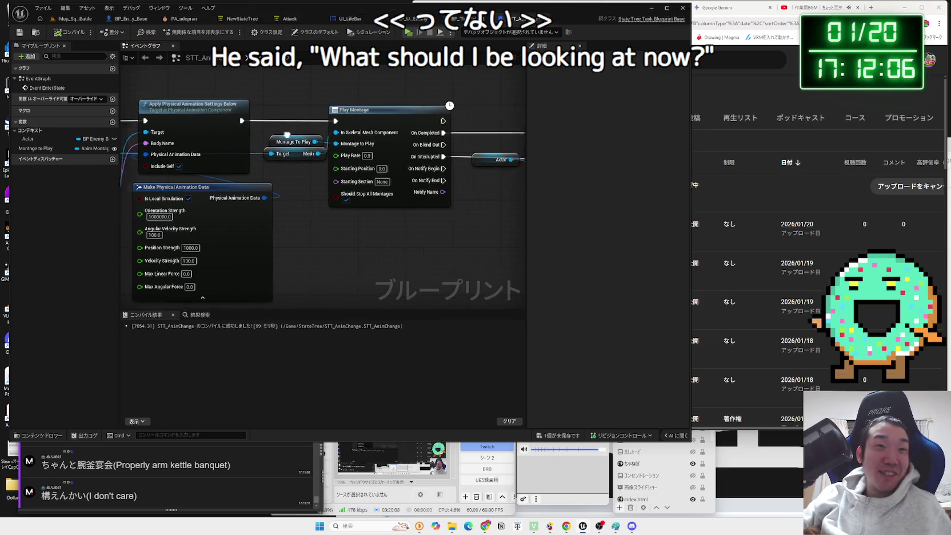
left_click(469, 173)
type("1")
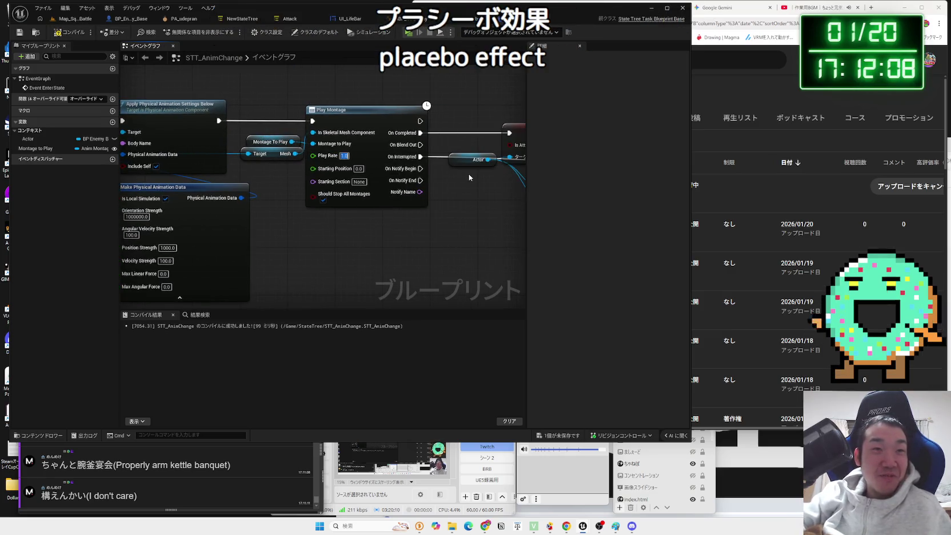
- Check the Set and physical animation nodes, then return to Map_SquareBattle
mouse_move(410, 232)
left_mouse_down()
mouse_move(259, 268)
mouse_move(163, 273)
left_mouse_up()
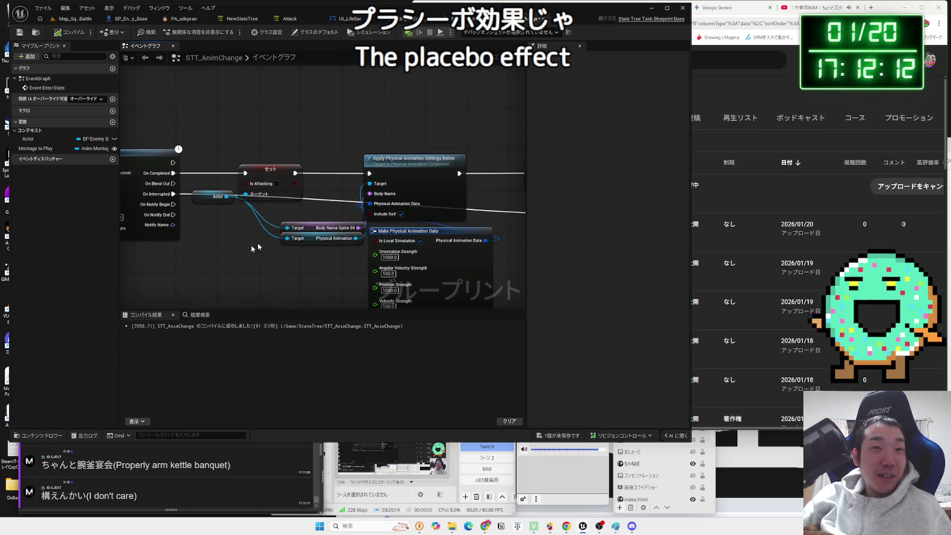
left_click(407, 159)
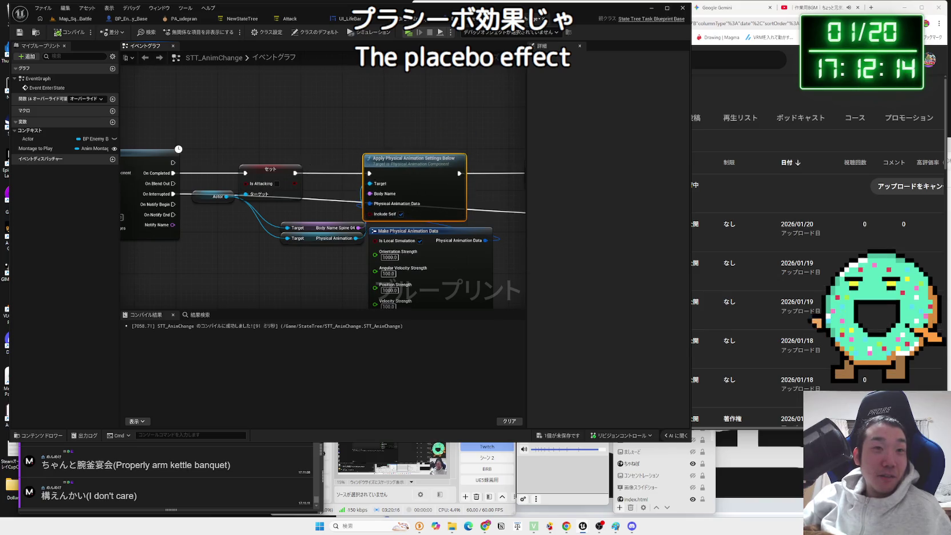
left_click_drag(184, 117, 364, 113)
left_click(69, 19)
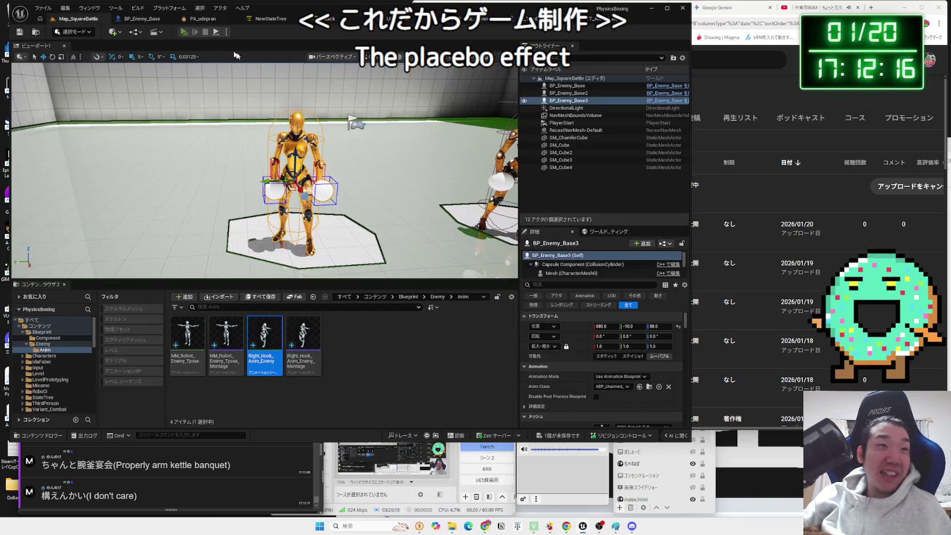
- Run an in-editor playtest of the robot fight with Alt+P, stop it, and open the play mode options
key("alt+p")
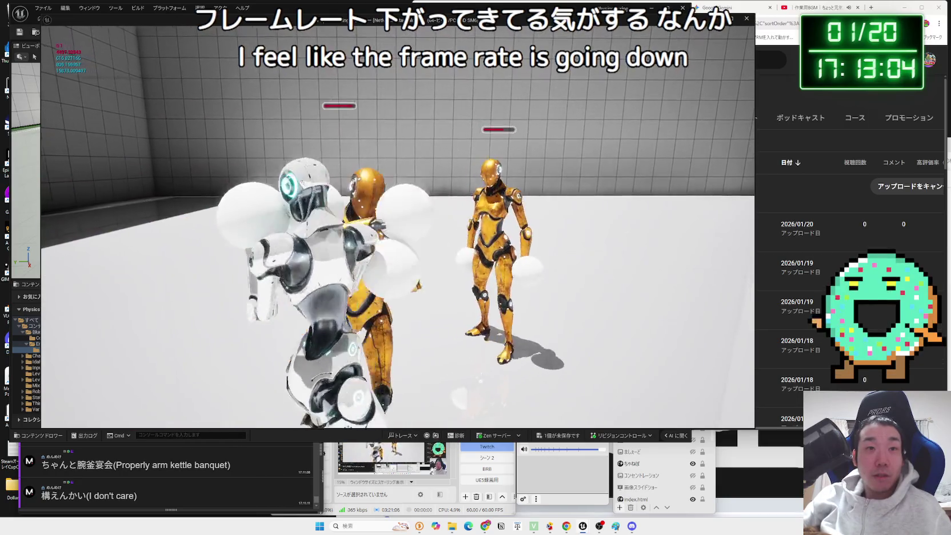
key("Escape")
left_click(226, 31)
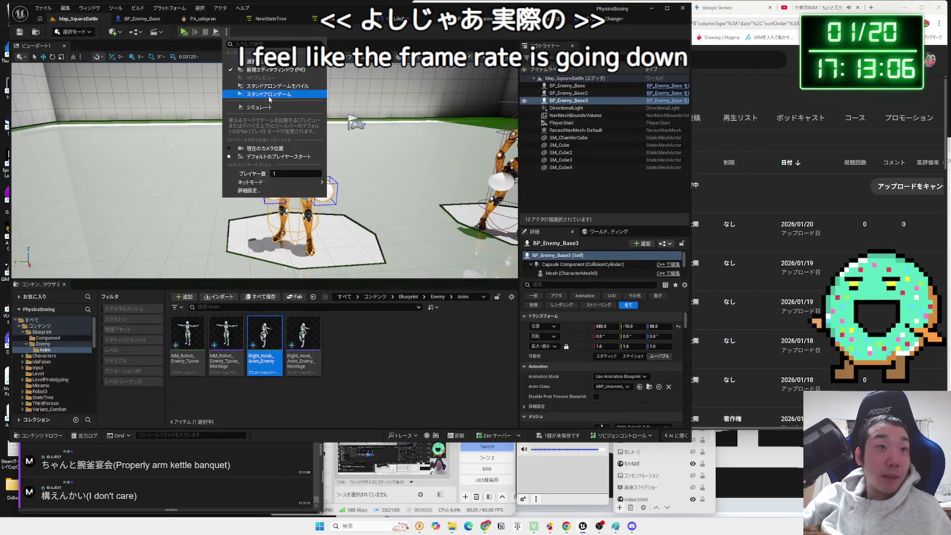
- Launch a Standalone Game after saving STT_AnimChange, then switch back to the editor
left_click(269, 95)
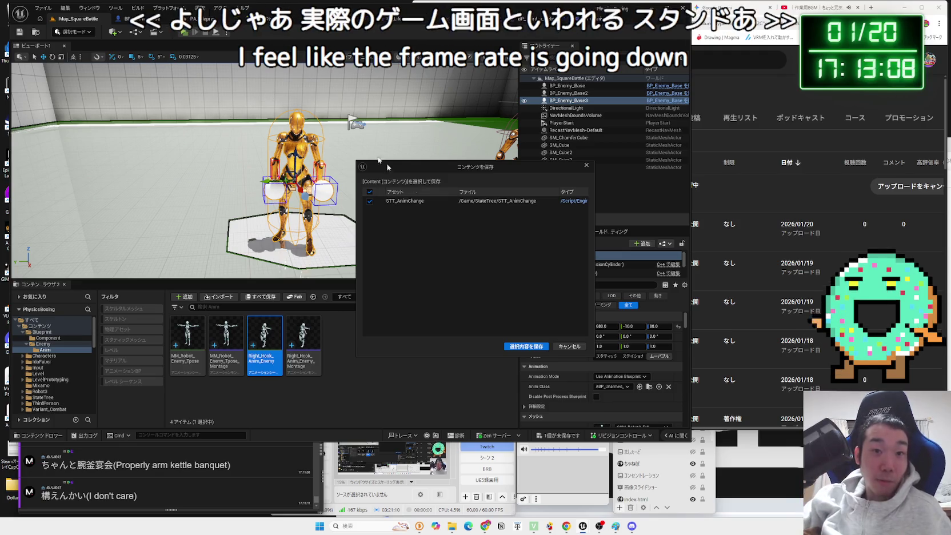
left_click(526, 346)
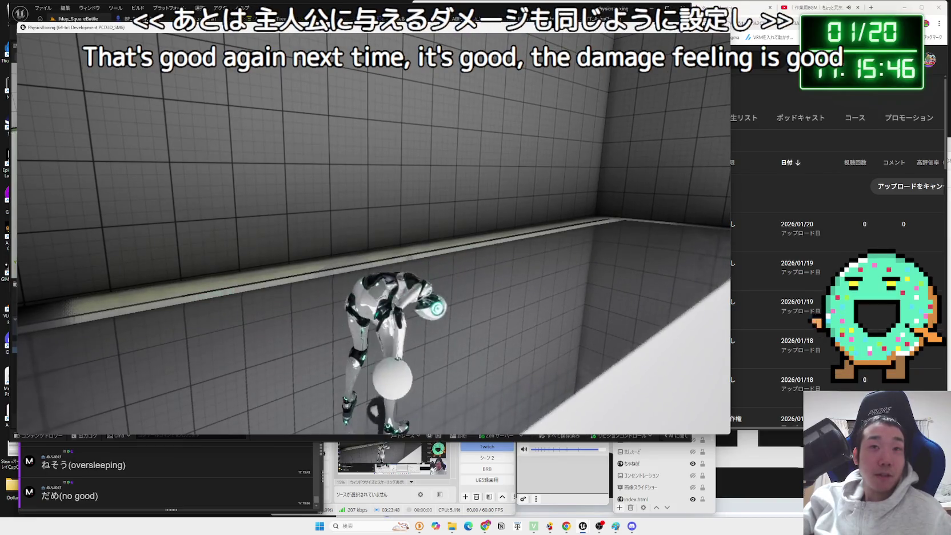
key("alt+Tab")
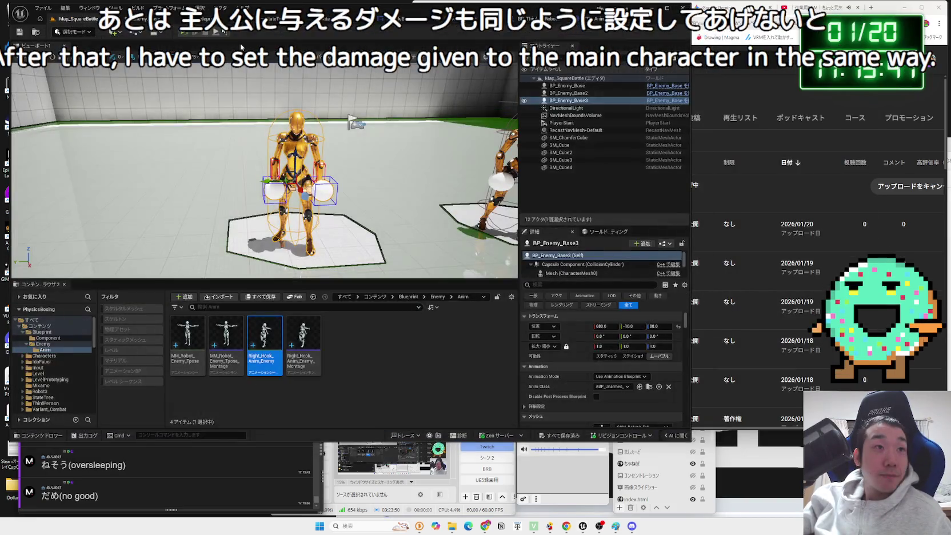
- Open the BP_Enemy_Base event graph and fit its node groups in view
left_click(139, 21)
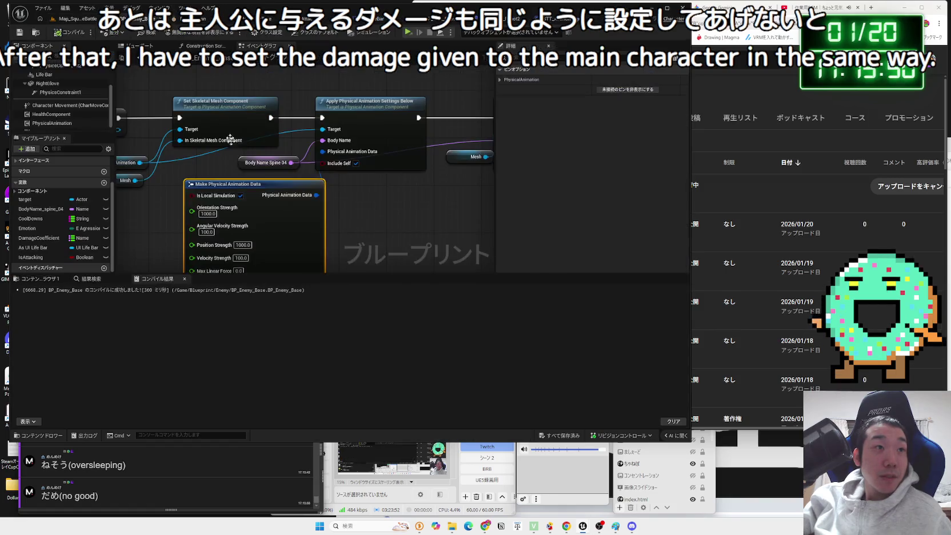
scroll(351, 206, "down", 5)
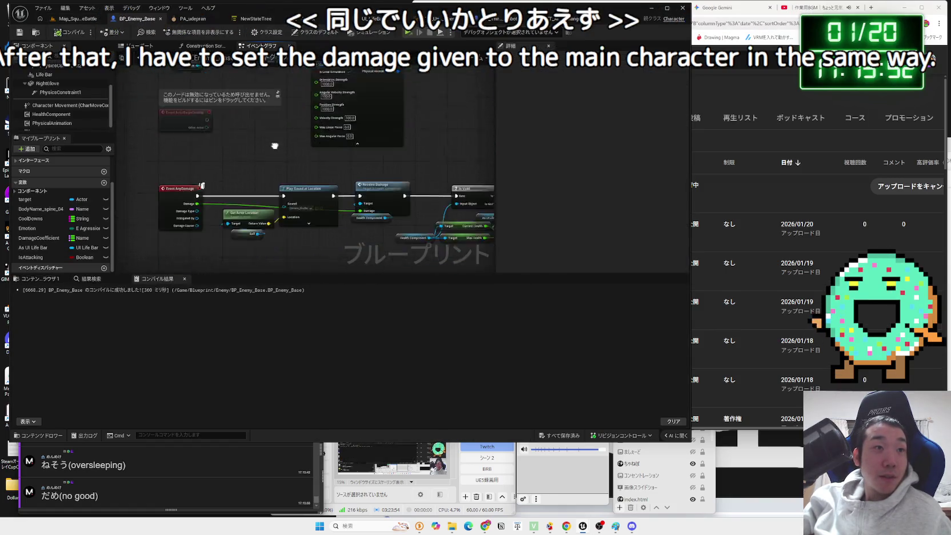
scroll(279, 217, "up", 4)
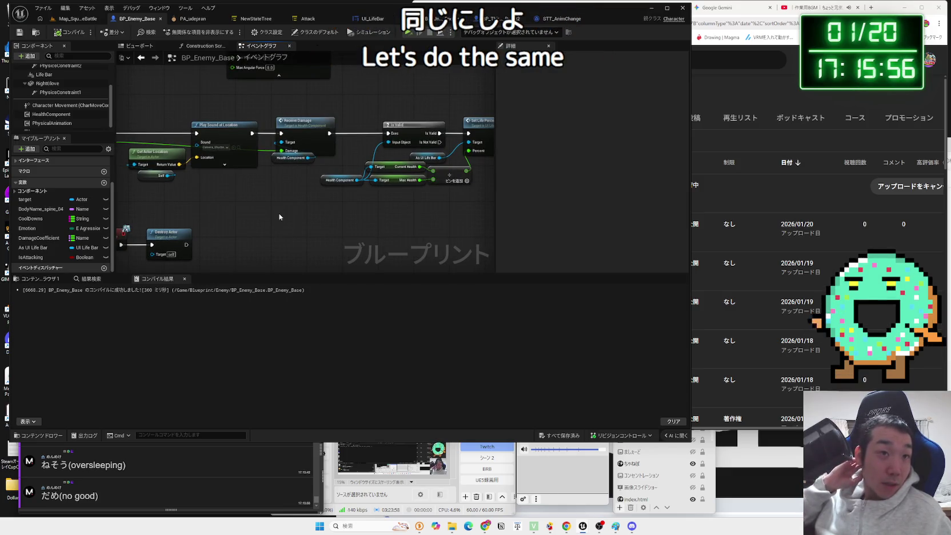
scroll(290, 227, "down", 2)
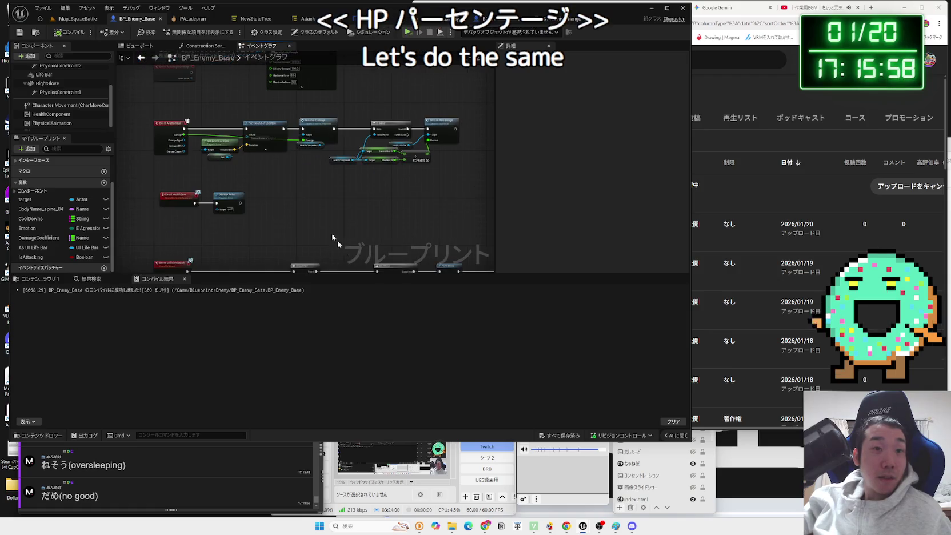
scroll(318, 203, "down", 3)
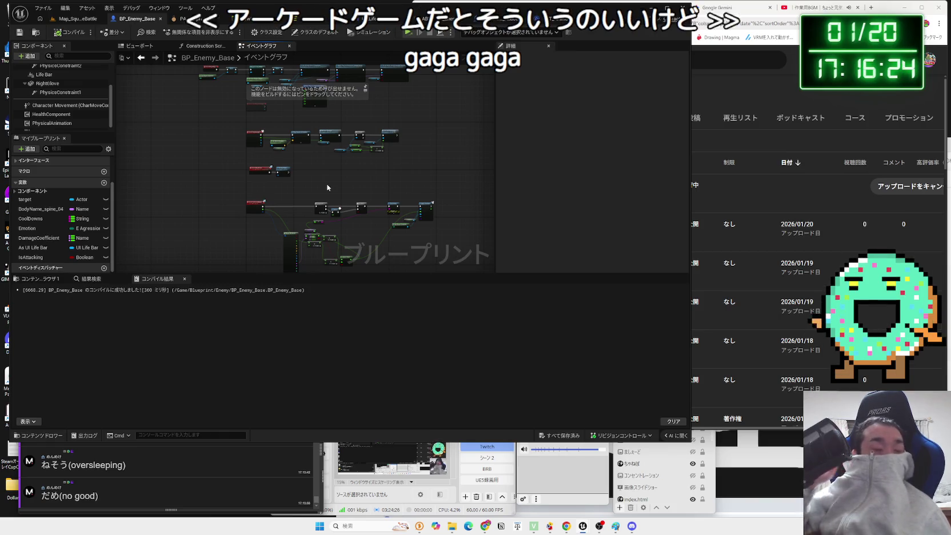
left_click_drag(327, 186, 325, 208)
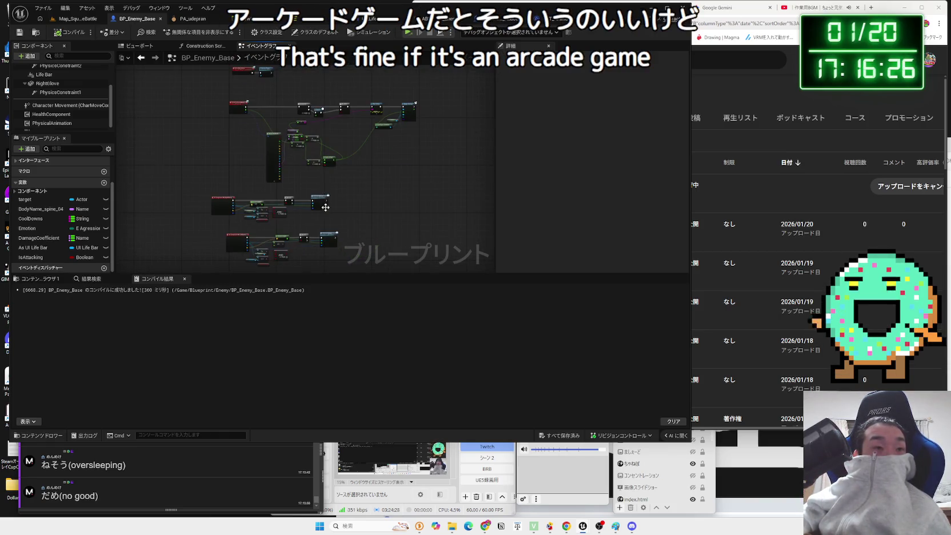
key("Home")
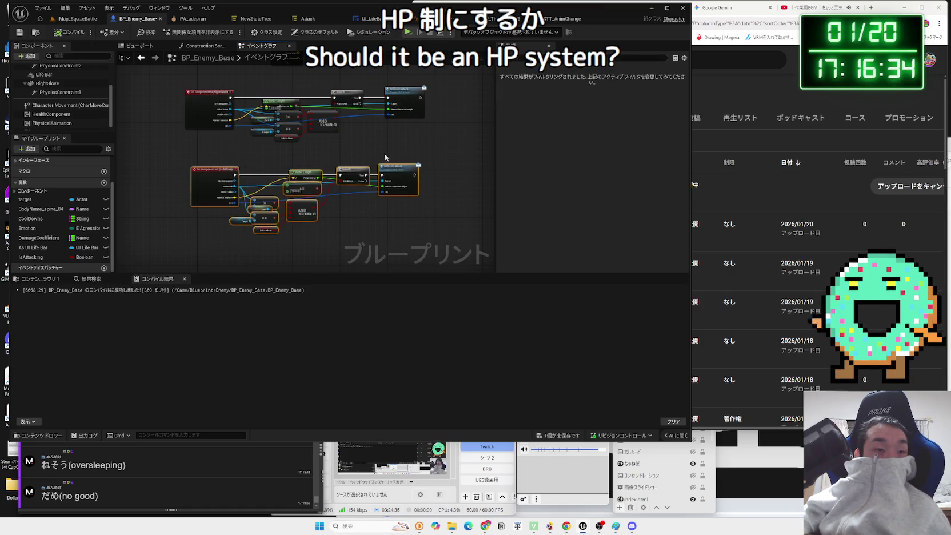
- Reposition the Break Hit Result, Select Float and reroute nodes in the graph
scroll(385, 156, "down", 5)
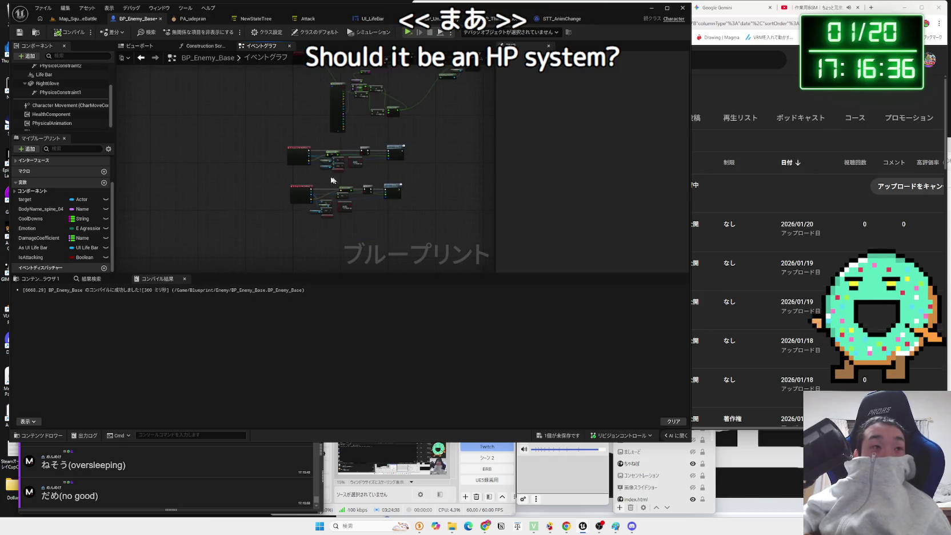
left_click_drag(219, 158, 193, 244)
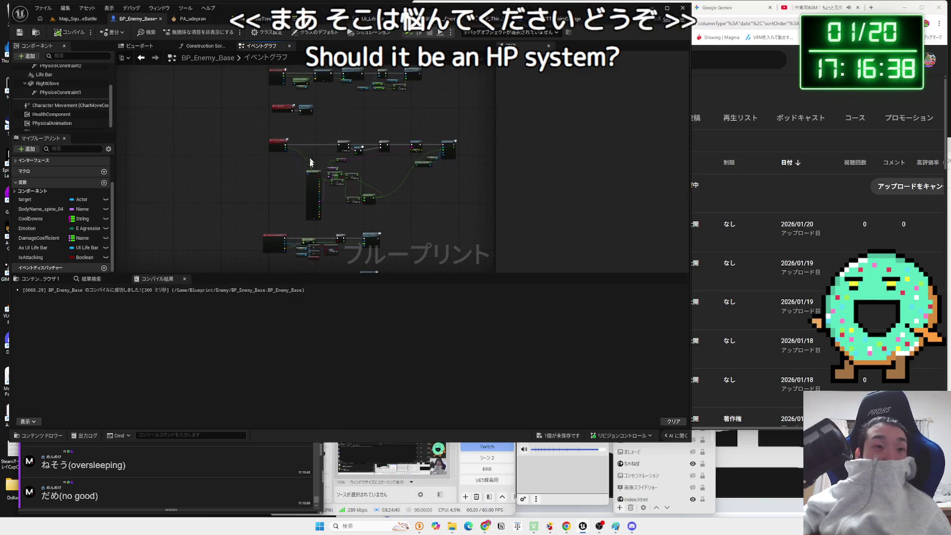
left_click_drag(337, 222, 327, 199)
left_click_drag(301, 152, 301, 152)
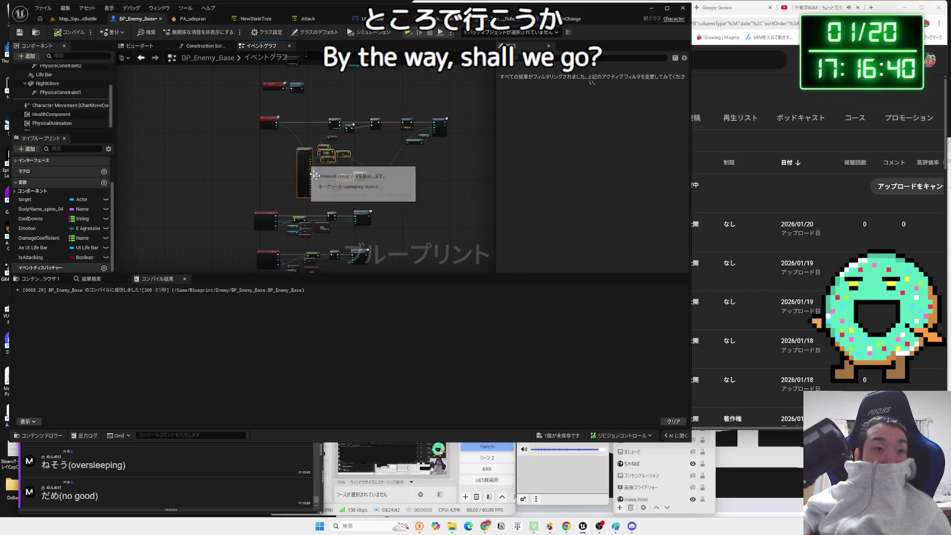
scroll(371, 199, "up", 5)
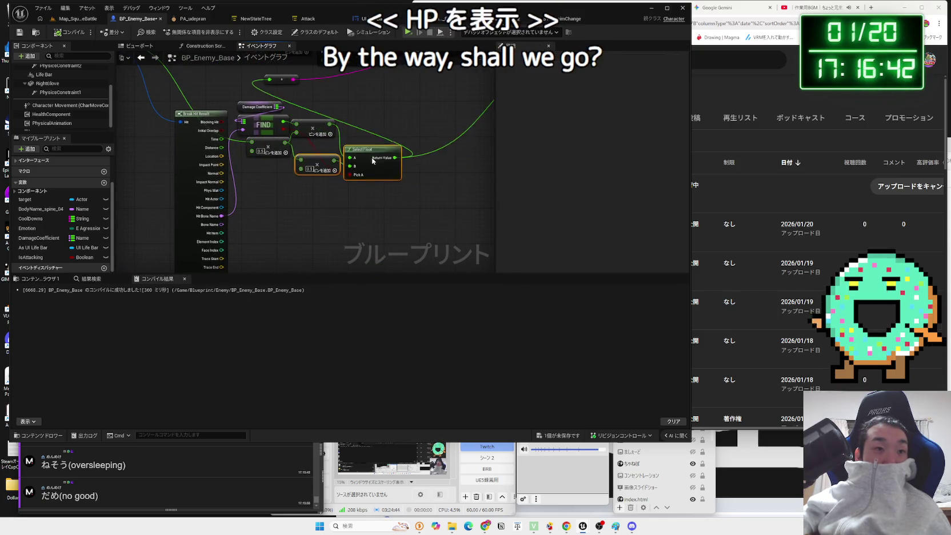
scroll(352, 205, "down", 1)
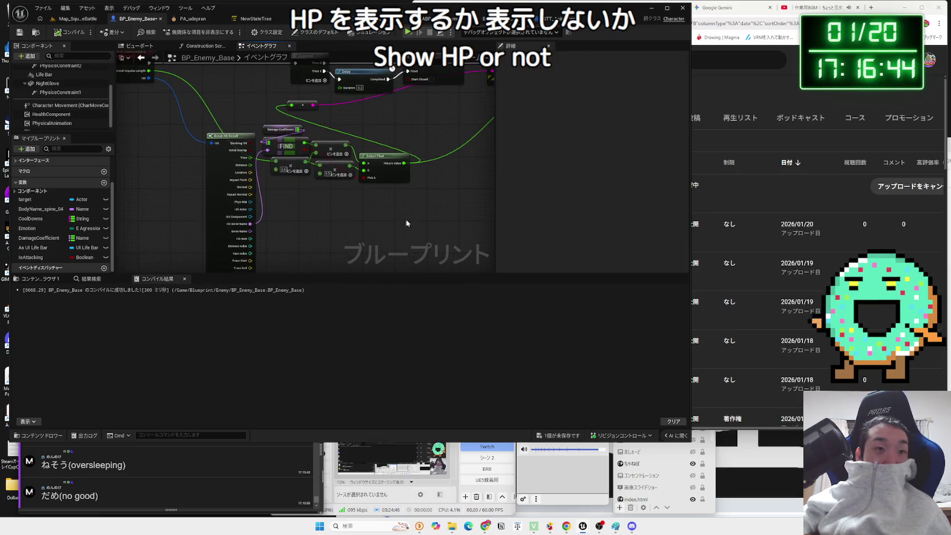
left_click_drag(235, 130, 235, 130)
left_click_drag(235, 136, 203, 117)
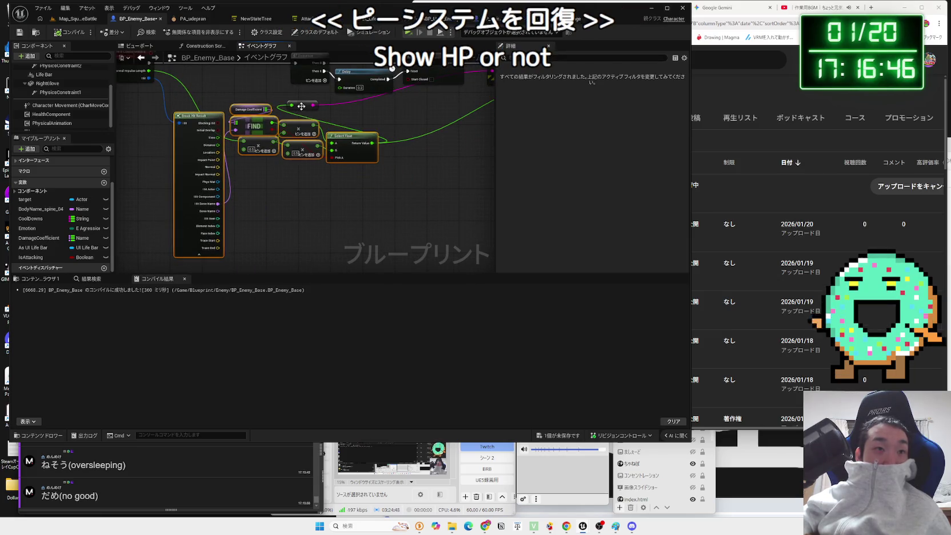
left_click_drag(301, 107, 363, 124)
scroll(403, 157, "down", 2)
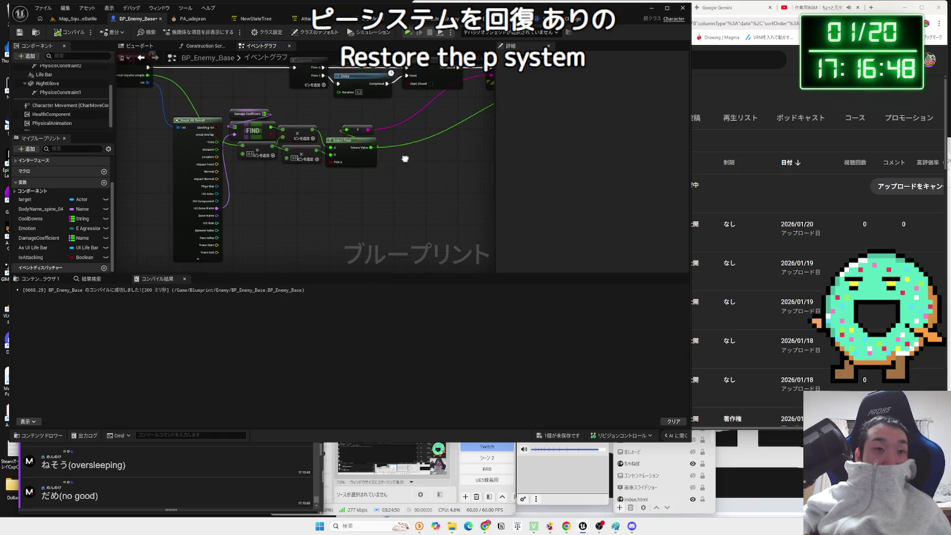
- Shift the nodes feeding Apply Damage left and select the HealthComponent
left_click(249, 128)
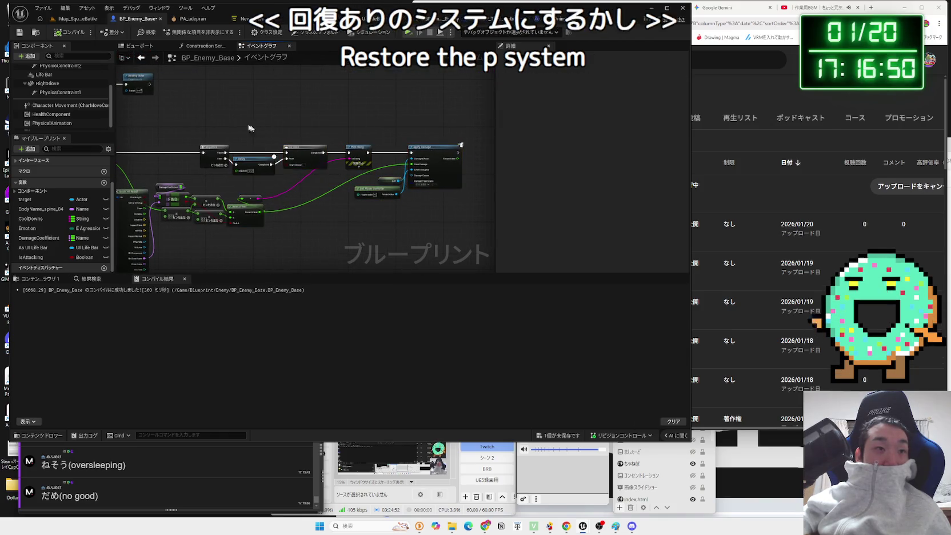
left_click_drag(415, 191, 430, 193)
left_click_drag(430, 157, 404, 157)
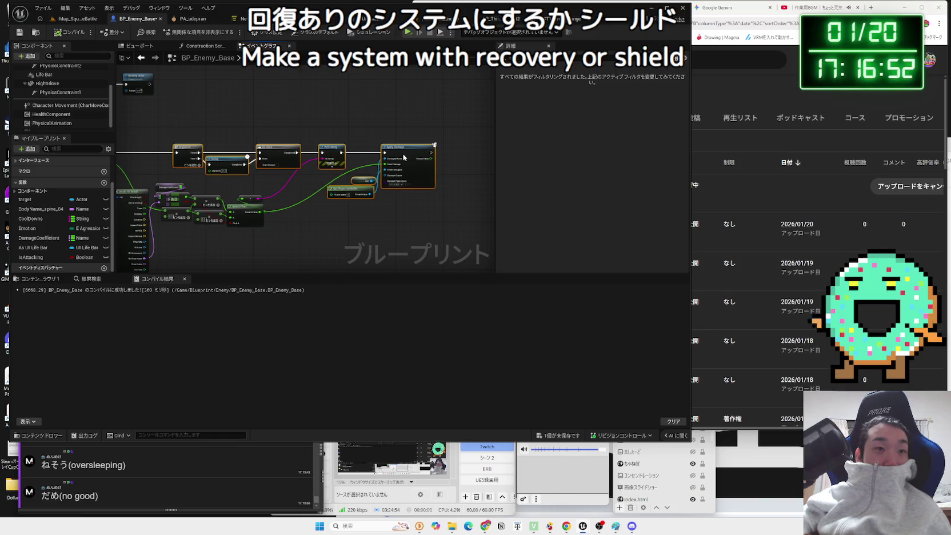
scroll(396, 220, "down", 2)
scroll(396, 220, "down", 3)
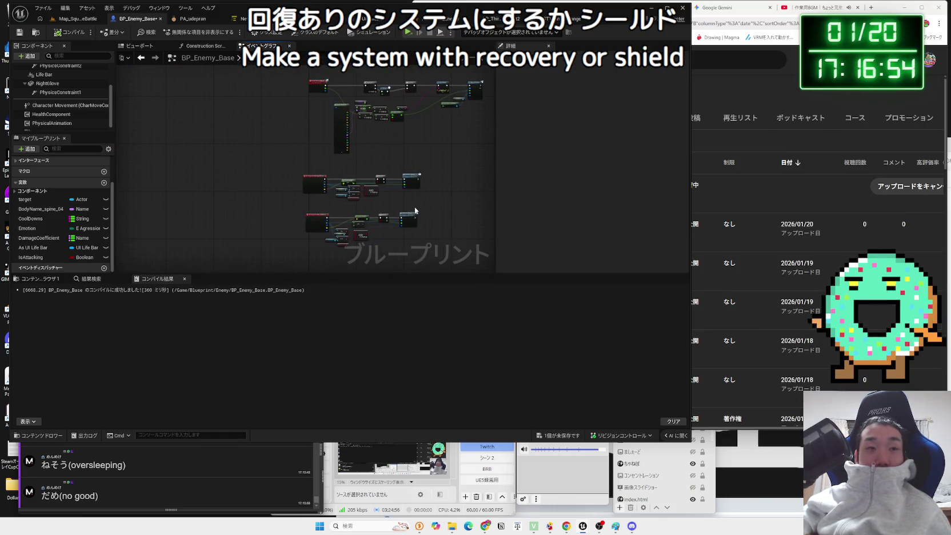
scroll(202, 134, "up", 3)
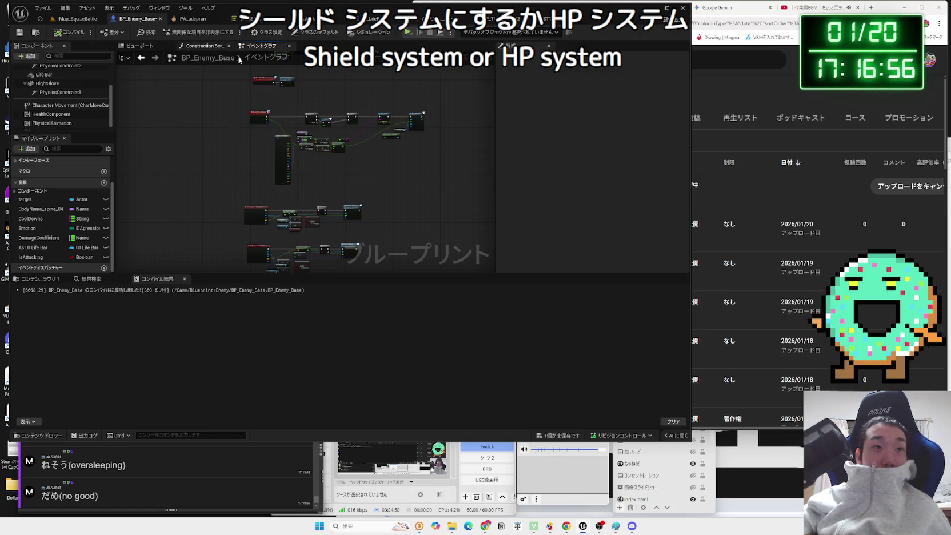
scroll(280, 153, "up", 4)
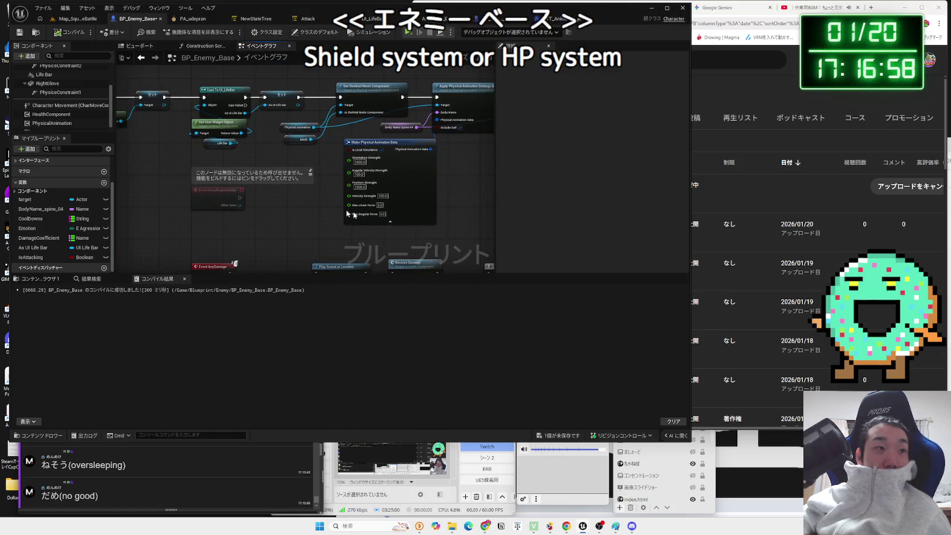
left_click(54, 114)
- With HealthComponent's Max Health at 10000.0, save all unsaved assets and hide the browser
mouse_move(160, 157)
left_mouse_down()
mouse_move(190, 196)
mouse_move(207, 193)
left_mouse_up()
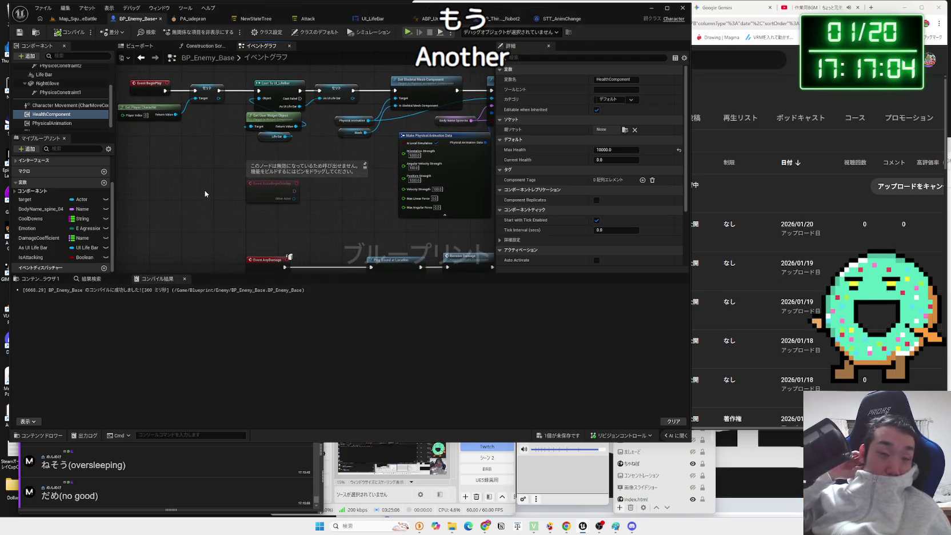
left_click(564, 438)
left_click(530, 349)
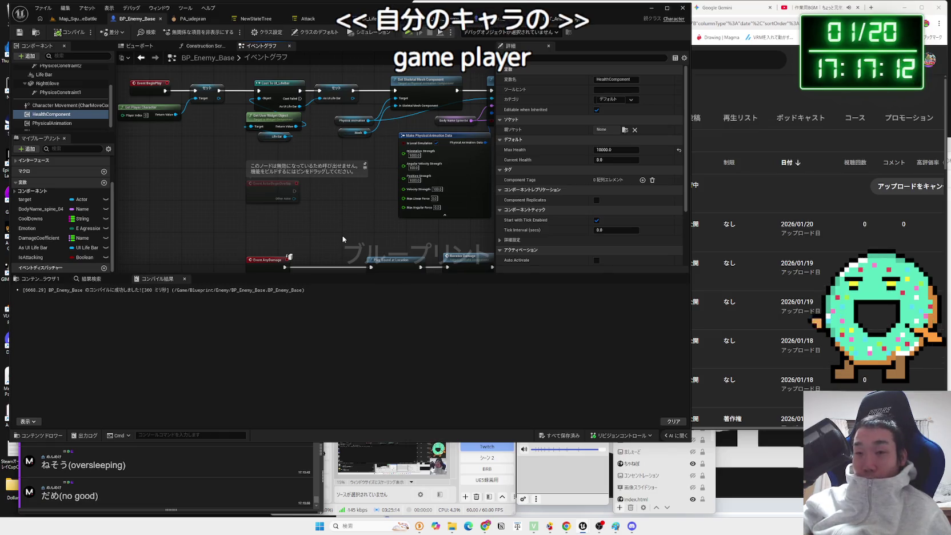
left_click(909, 8)
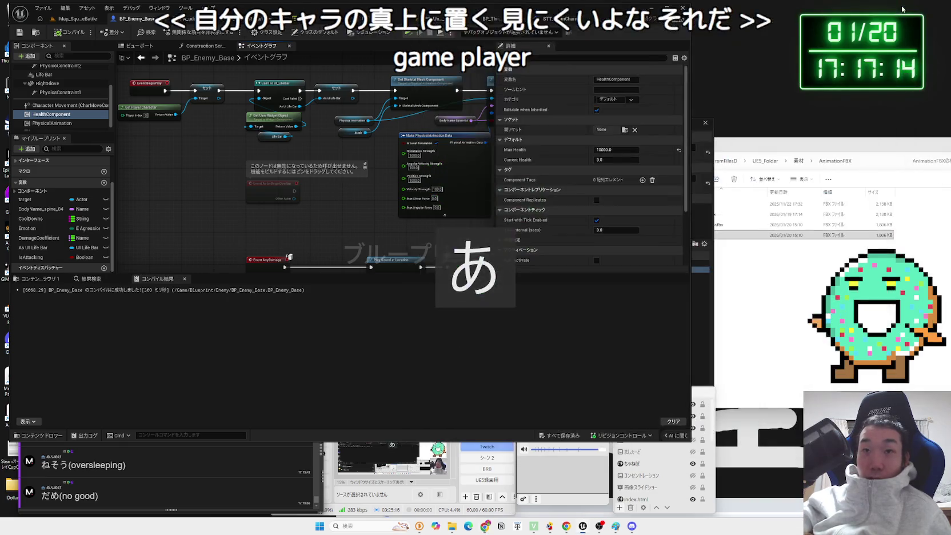
- View the YouTube Studio video list, then go back to Map_SquareBattle and open the play options
left_click(486, 526)
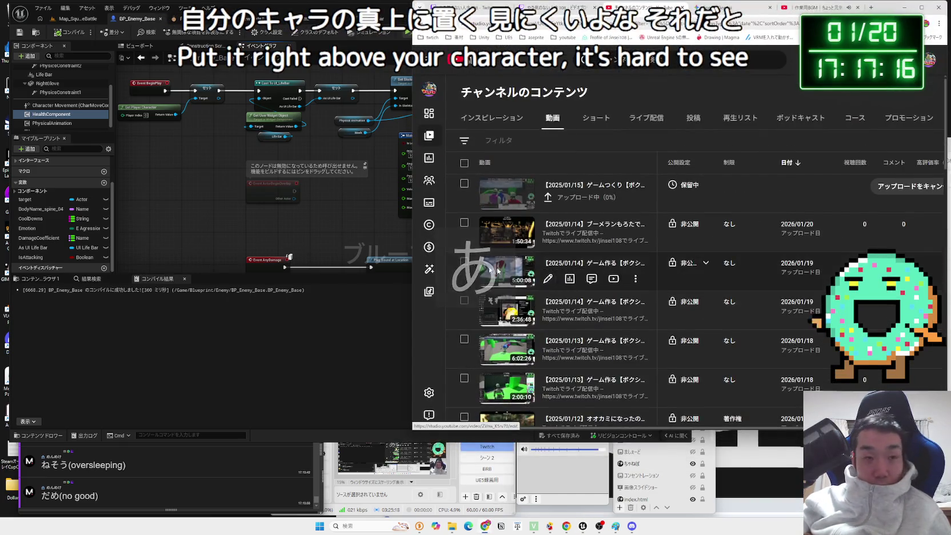
left_click(89, 48)
left_click(77, 19)
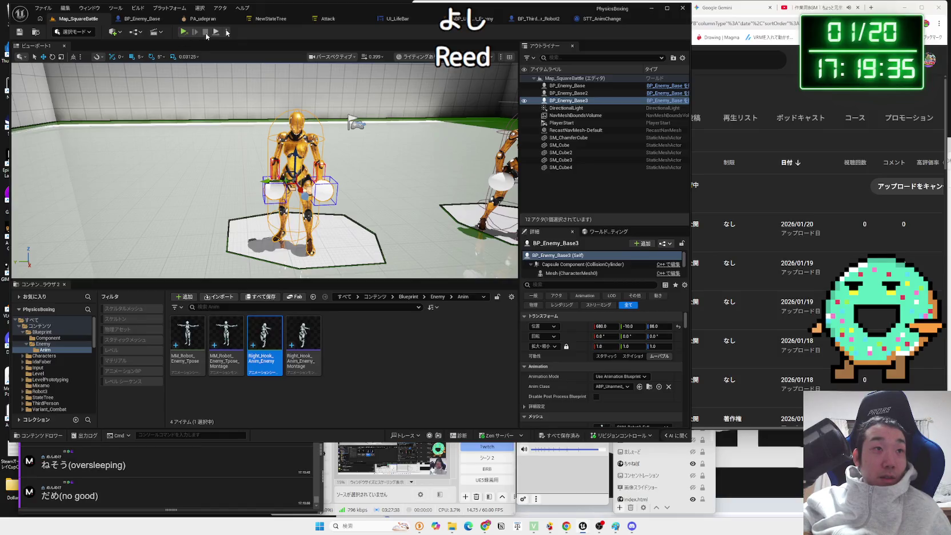
left_click(227, 32)
- Run a quick playtest in an editor window, close it, then switch to BP_Enemy_Base and UI_LifeBar
left_click(266, 69)
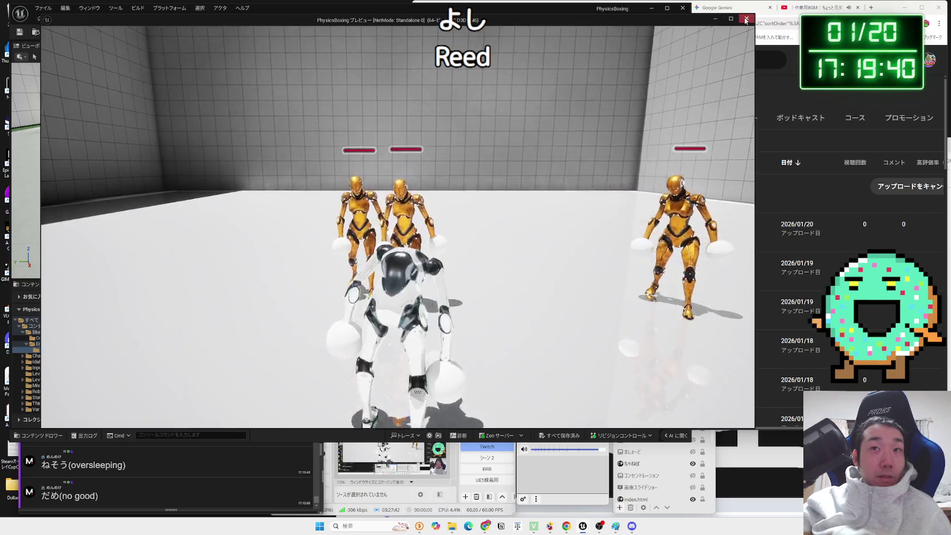
left_click(747, 19)
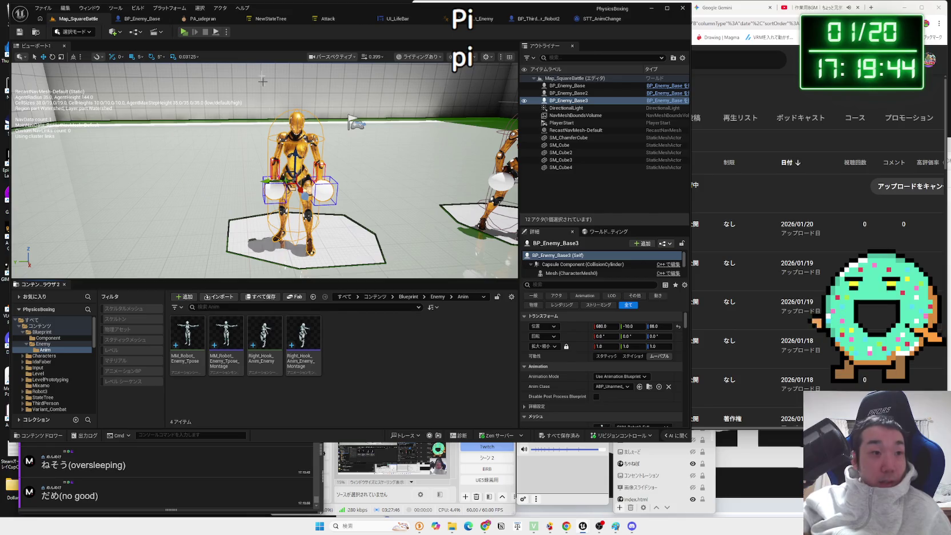
left_click(140, 17)
left_click(372, 19)
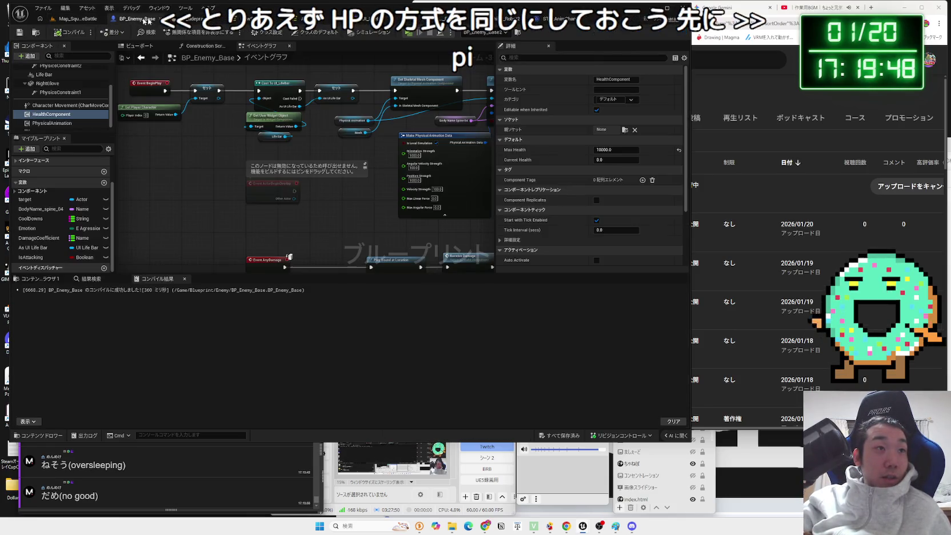
- Look over the UI_LifeBar, BP_Enemy_Base and STT_AnimChange graphs, bringing STT_AnimChange's Event Enter State nodes into view
left_click(355, 23)
left_click(356, 23)
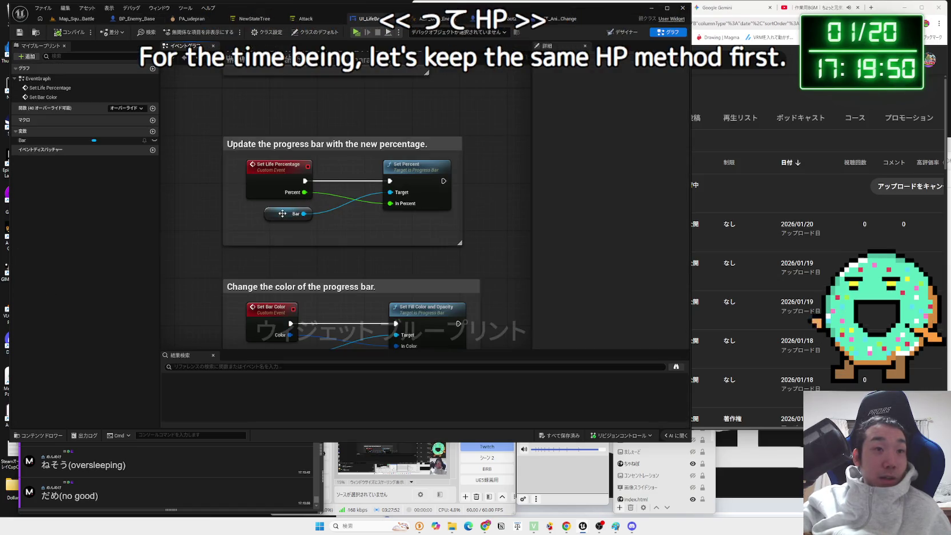
left_click(132, 23)
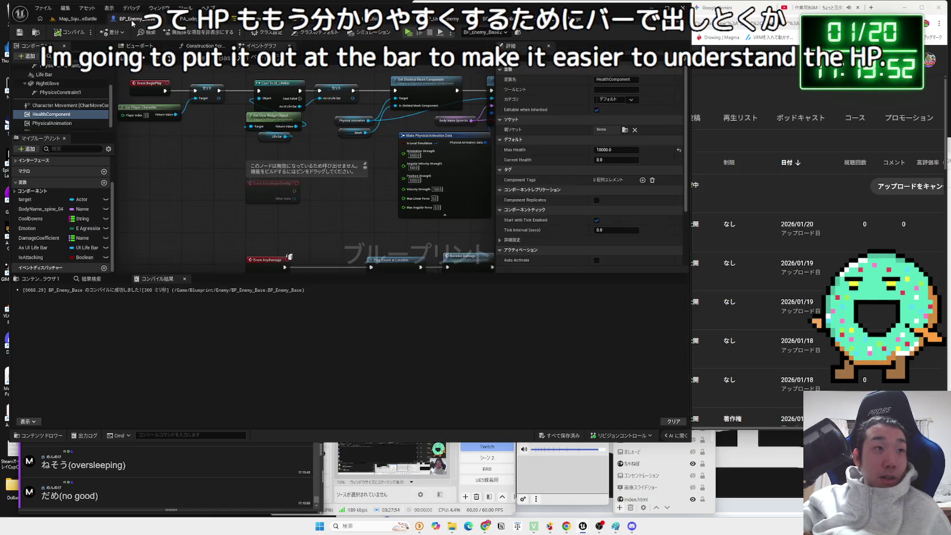
left_click(357, 19)
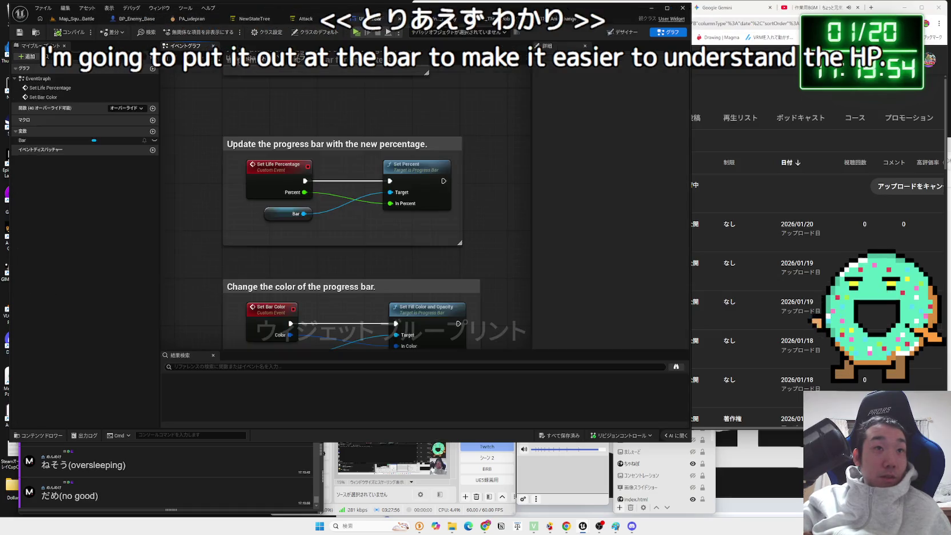
left_click(507, 23)
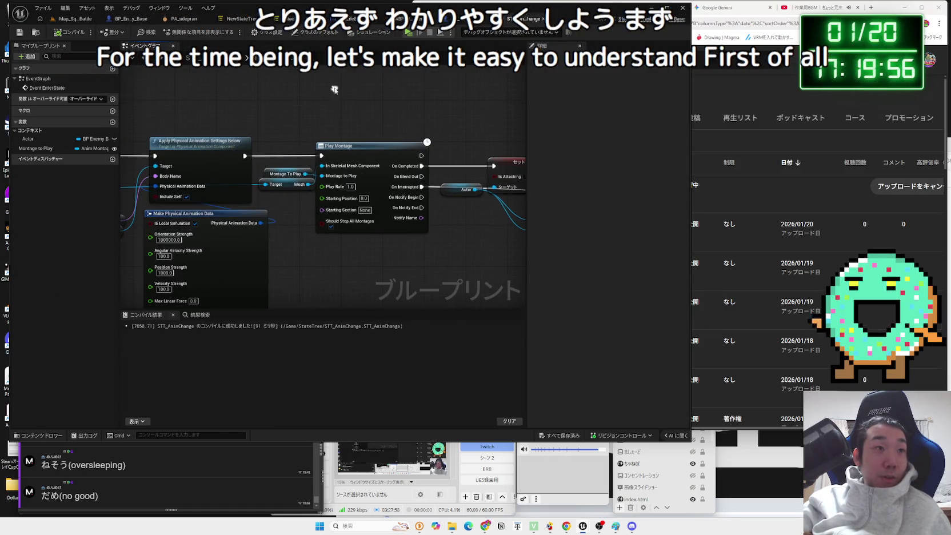
mouse_move(180, 68)
left_mouse_down()
mouse_move(312, 132)
mouse_move(381, 85)
mouse_move(174, 82)
left_mouse_up()
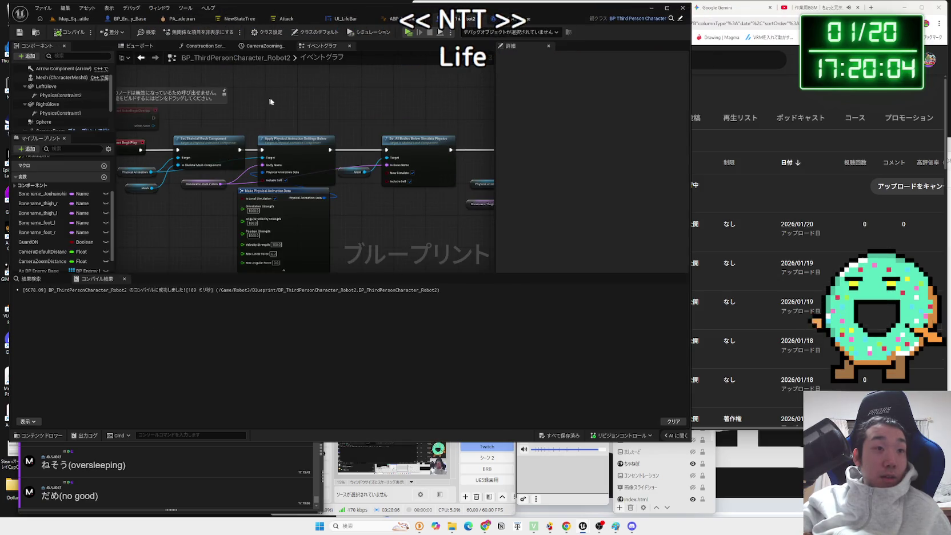
left_click(515, 21)
- Return to BP_ThirdPersonCharacter_Robot2 and show its Viewport
left_click_drag(292, 172, 328, 178)
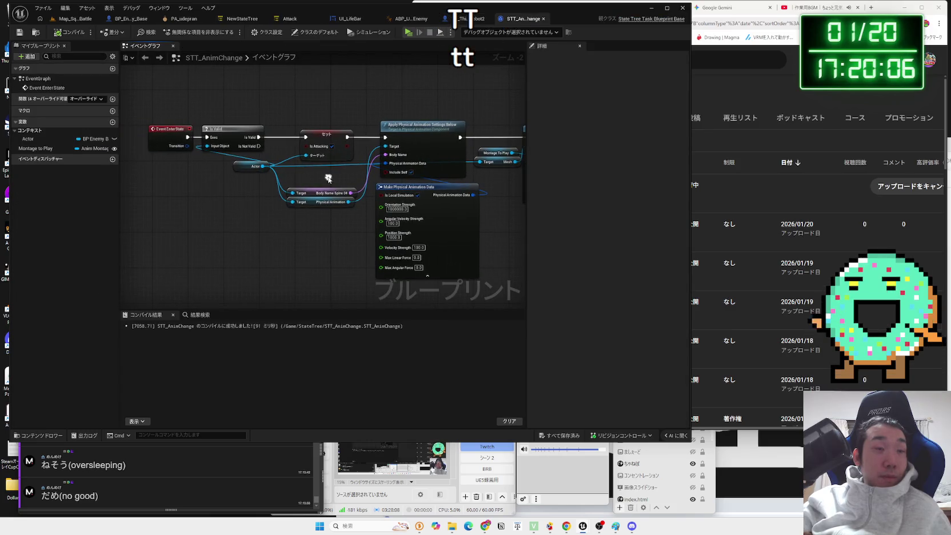
left_click(463, 19)
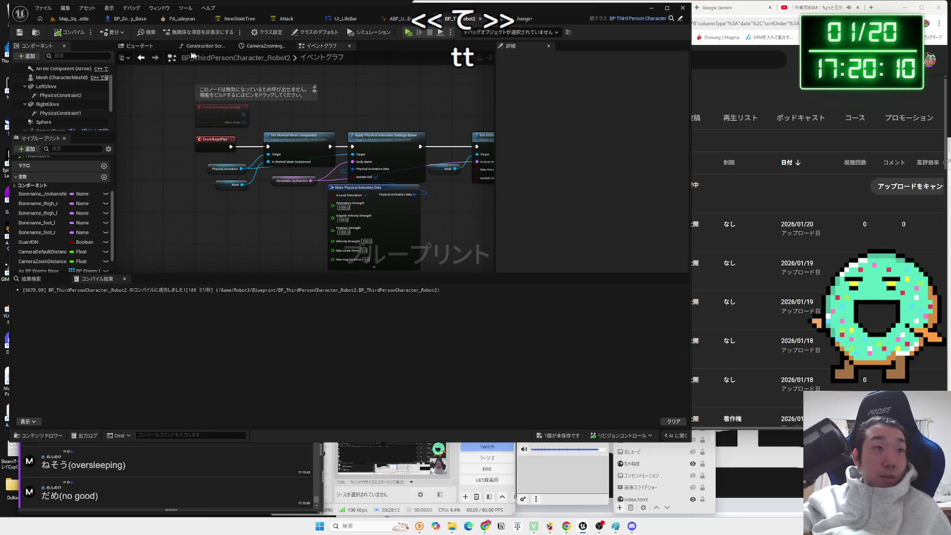
left_click(140, 46)
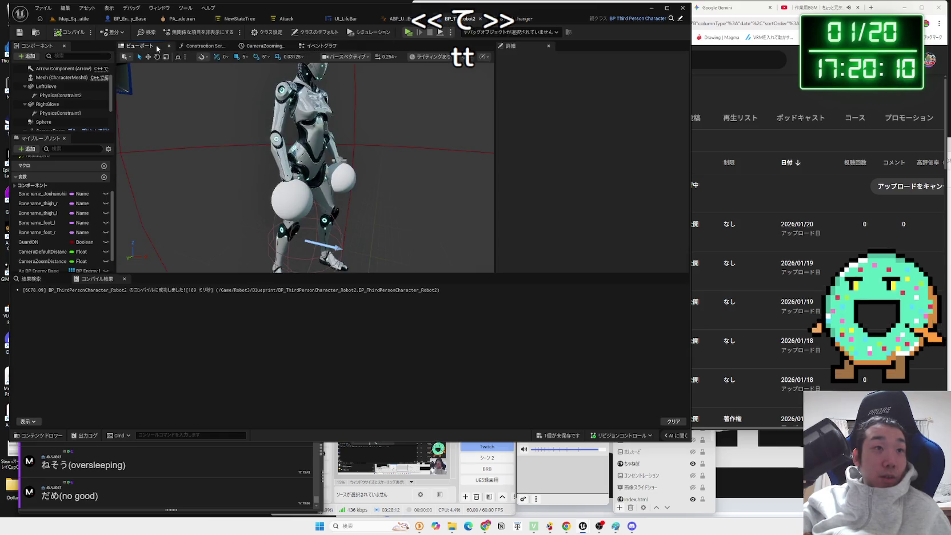
- Add a test Widget component to the Robot2 character, then delete it
left_click(29, 56)
type("widget")
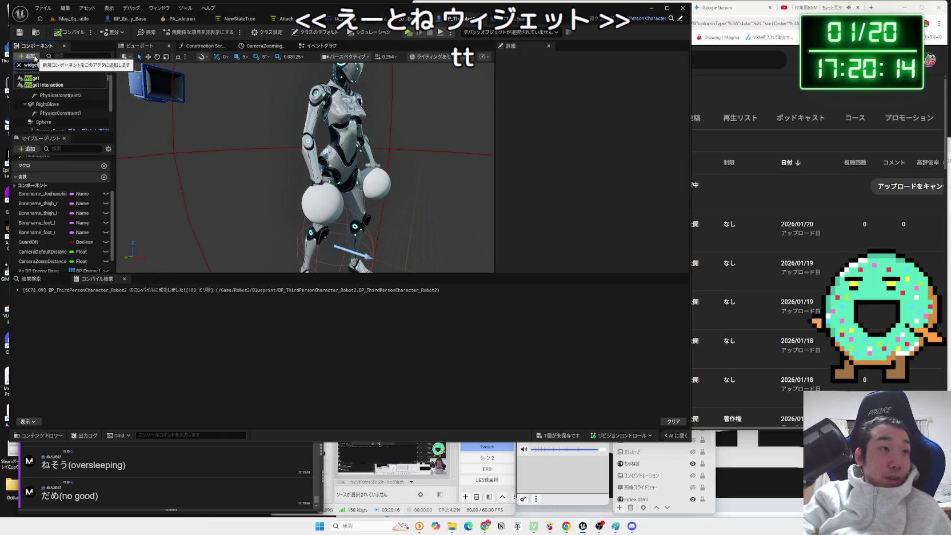
left_click(33, 78)
key("Return")
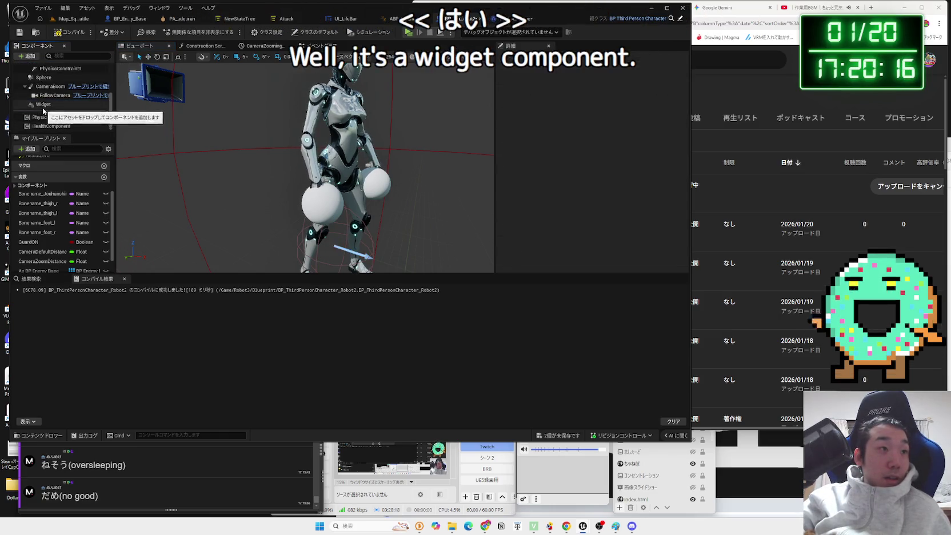
double_click(42, 105)
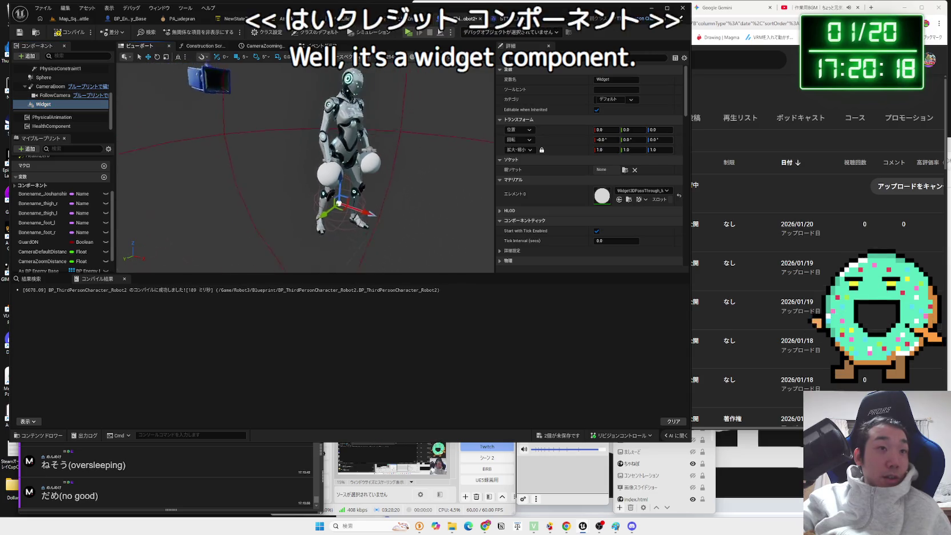
right_click(42, 105)
left_click(69, 157)
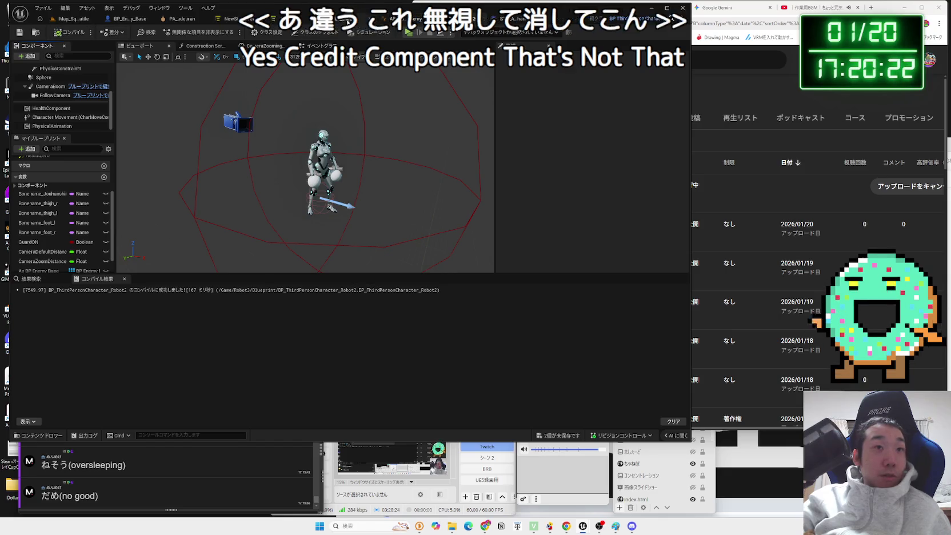
left_click(130, 19)
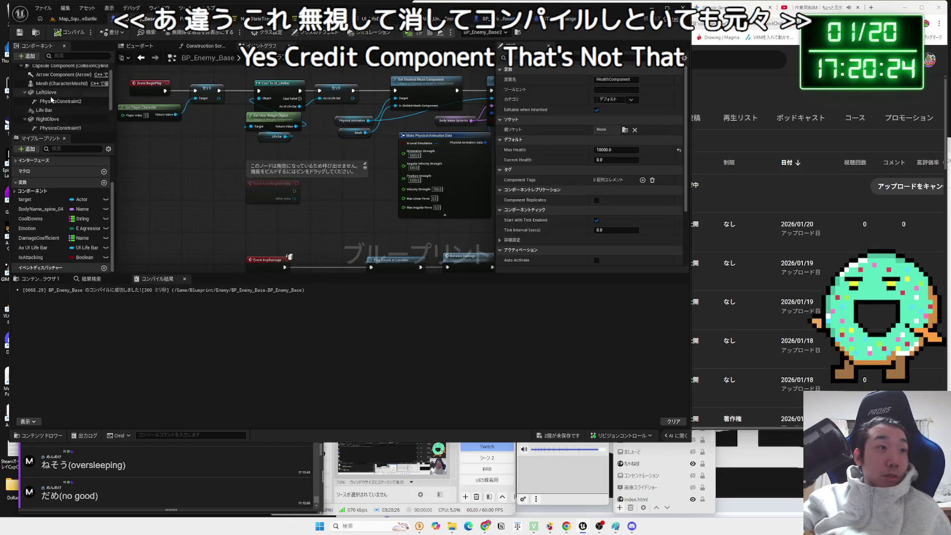
- Copy BP_Enemy_Base's Life Bar component and paste it under PhysicsConstraint2 in Robot2
scroll(57, 104, "up", 2)
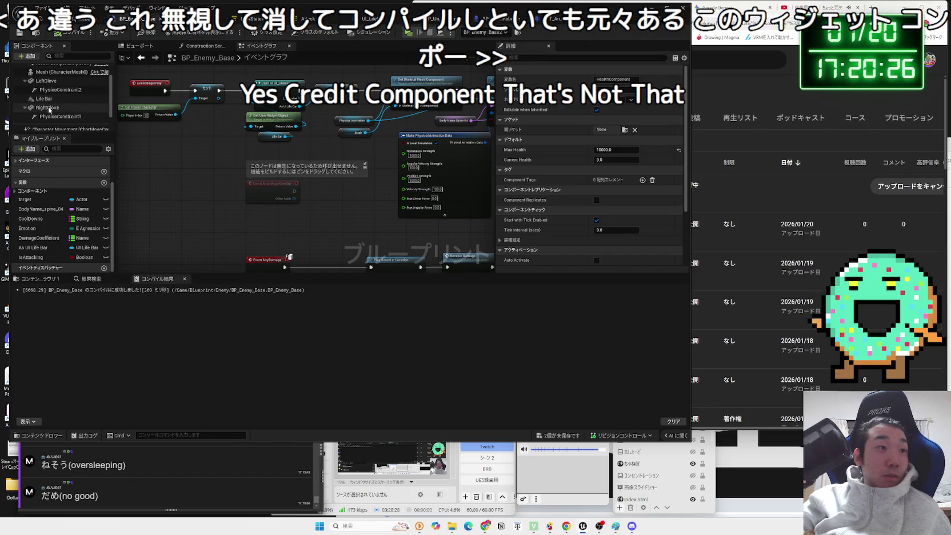
left_click(48, 99)
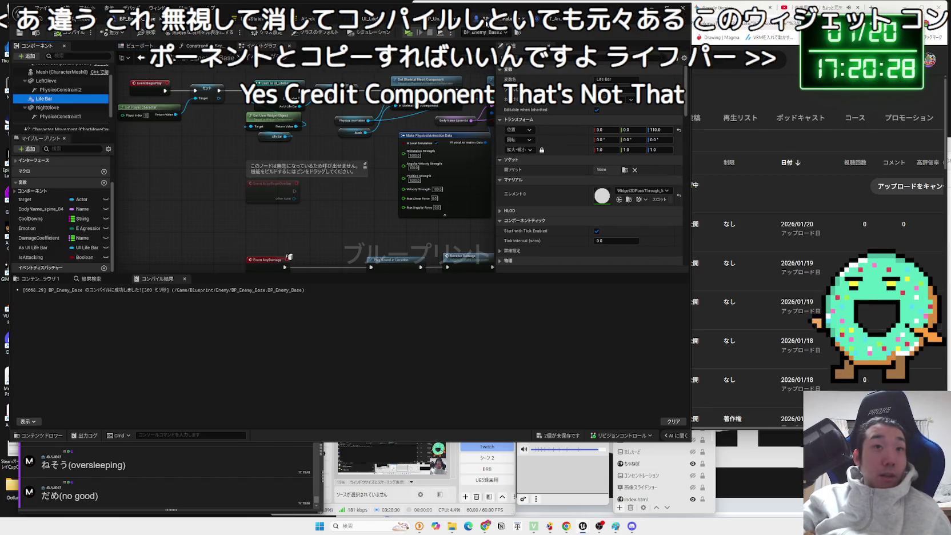
left_click(480, 18)
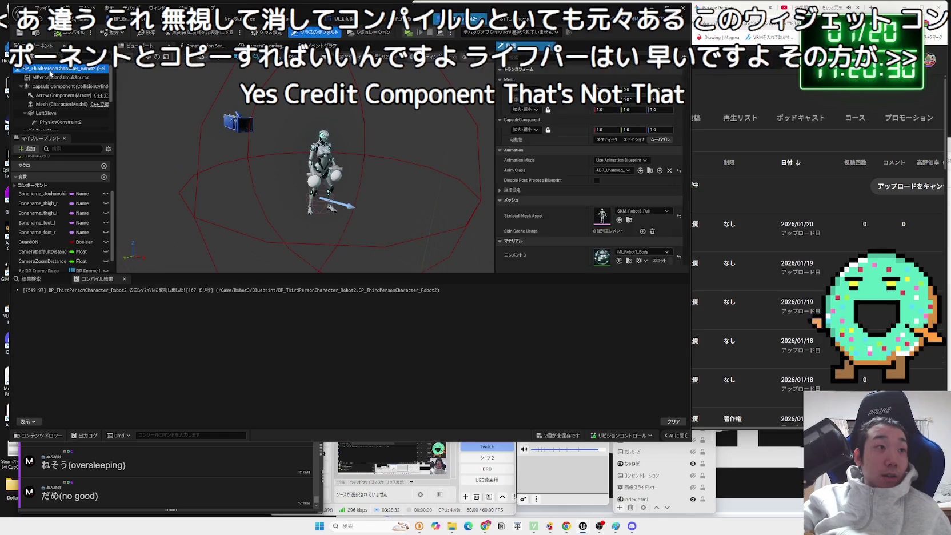
scroll(48, 86, "down", 2)
left_click(45, 93)
left_click(44, 101)
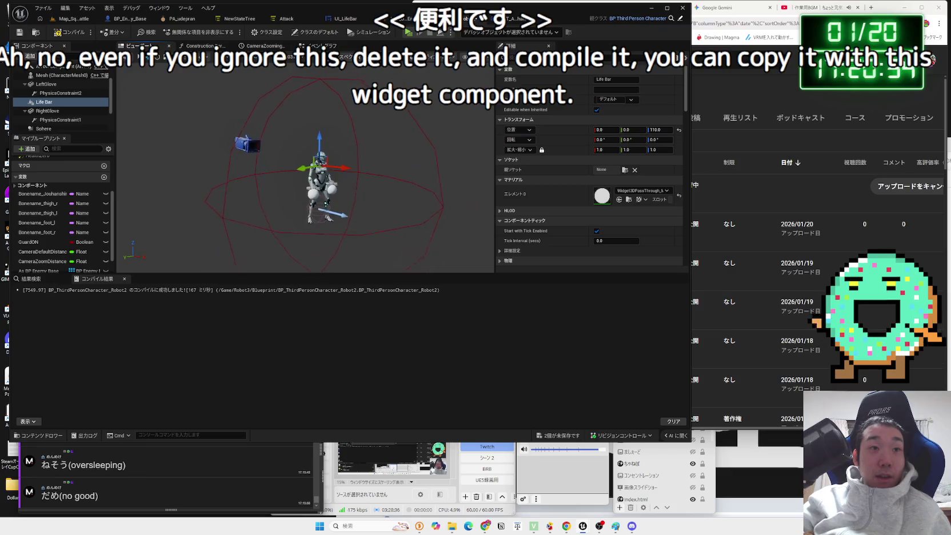
left_click(333, 50)
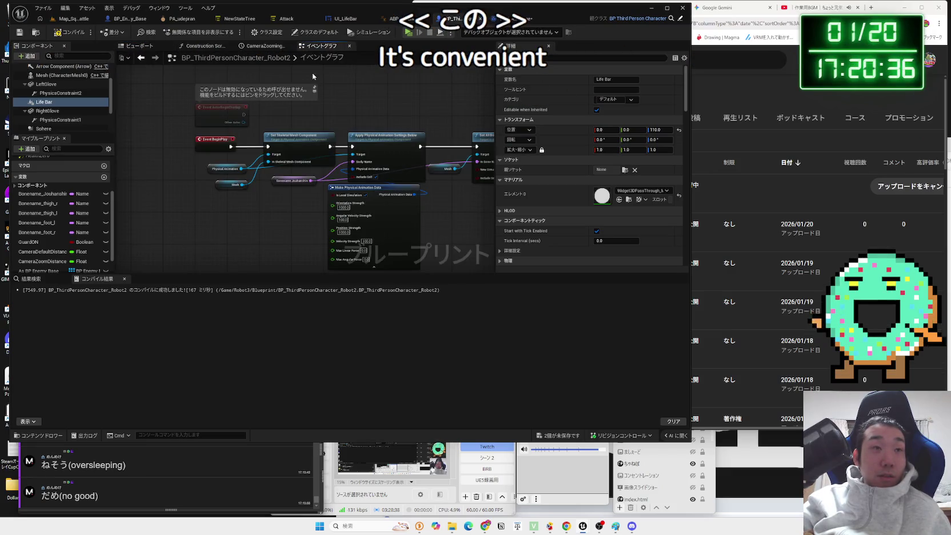
- Close the CameraZooming timeline and save all unsaved assets
left_click(260, 49)
left_click(290, 47)
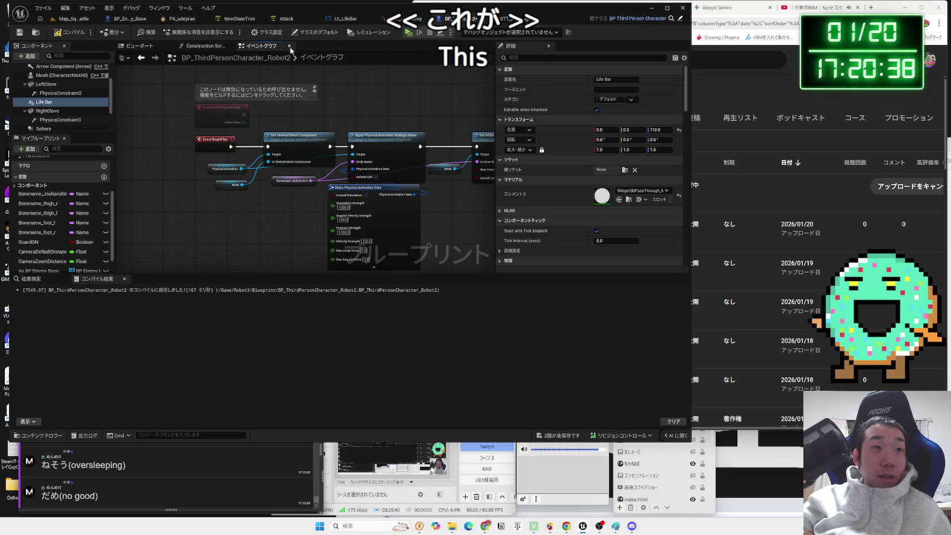
left_click(563, 430)
left_click(526, 349)
- Box-select the upper chain of event nodes in Robot2's Event Graph
mouse_move(453, 247)
left_mouse_down()
mouse_move(415, 232)
mouse_move(443, 82)
mouse_move(369, 97)
left_mouse_up()
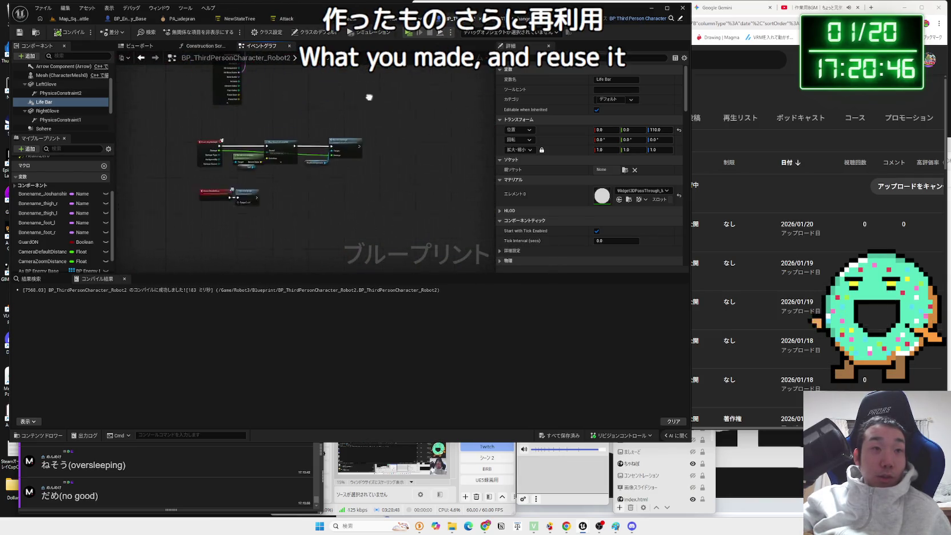
mouse_move(360, 189)
left_mouse_down()
mouse_move(199, 146)
mouse_move(209, 148)
left_mouse_up()
mouse_move(281, 107)
left_mouse_down()
mouse_move(314, 136)
mouse_move(290, 227)
left_mouse_up()
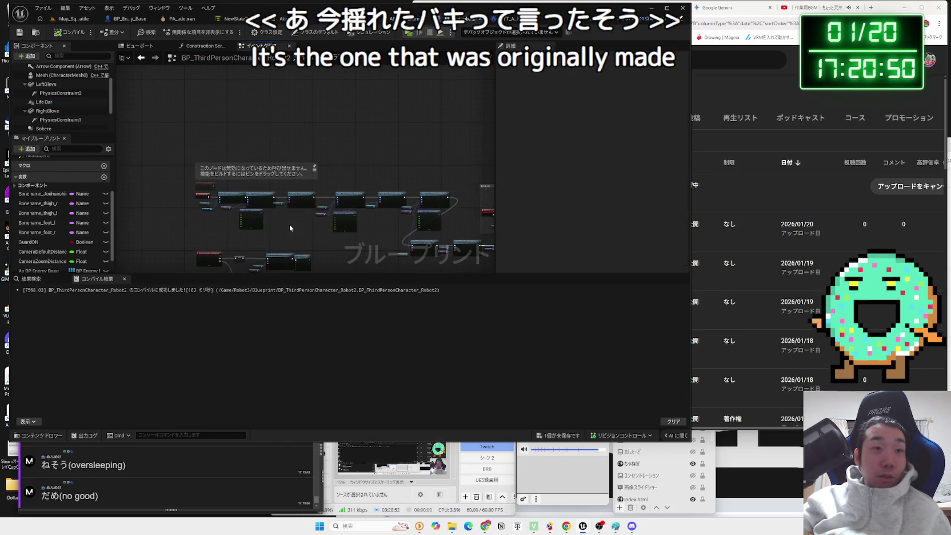
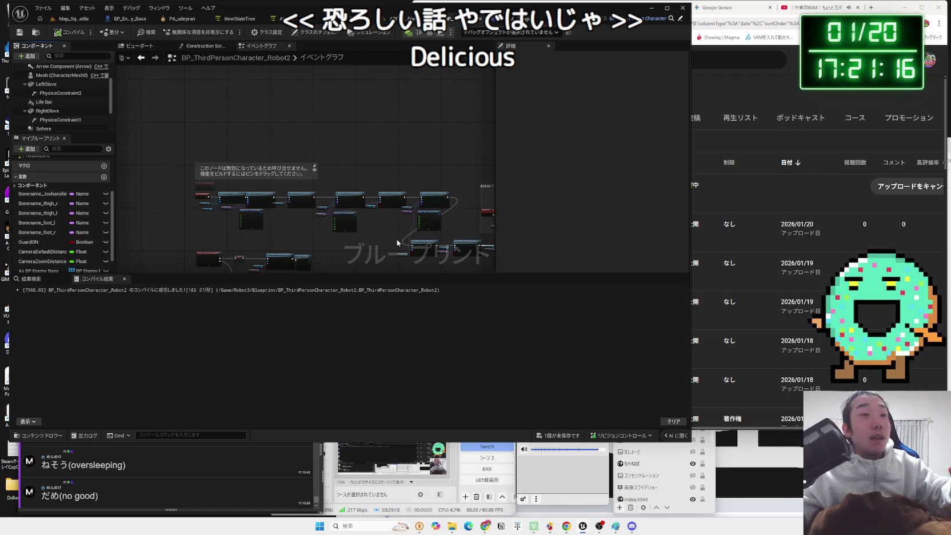
- Pan and zoom across the graph to review the Apply Physical Animation Settings nodes
scroll(318, 225, "up", 8)
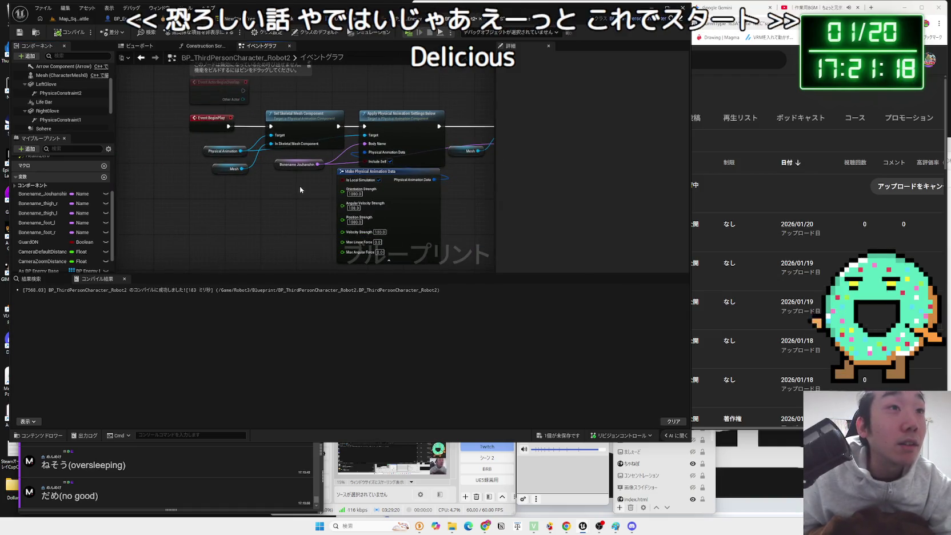
scroll(297, 200, "down", 6)
scroll(299, 205, "up", 5)
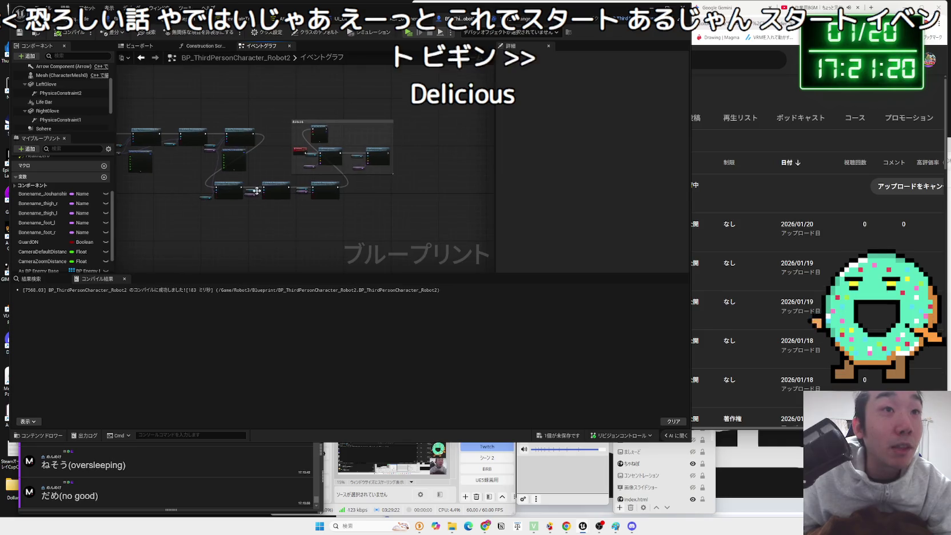
left_click_drag(244, 239, 347, 226)
scroll(347, 226, "down", 1)
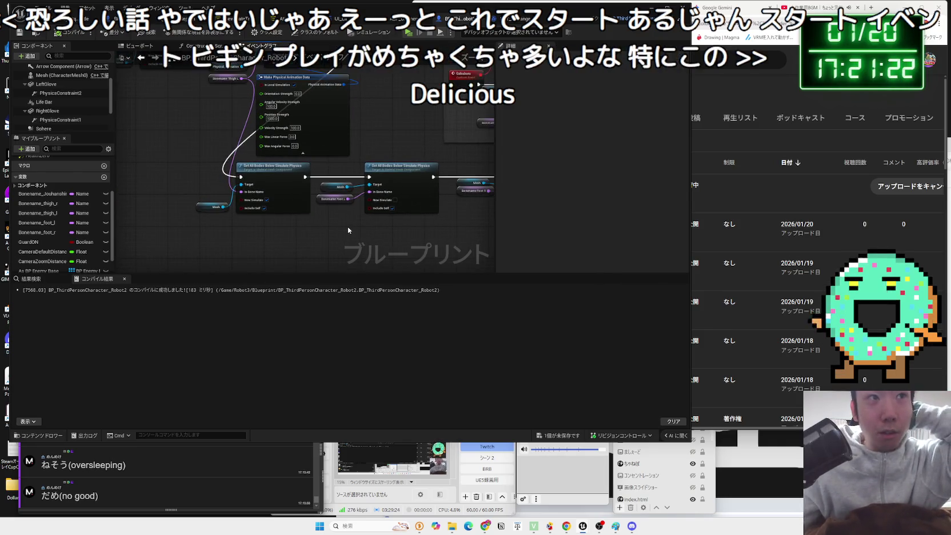
scroll(349, 231, "down", 2)
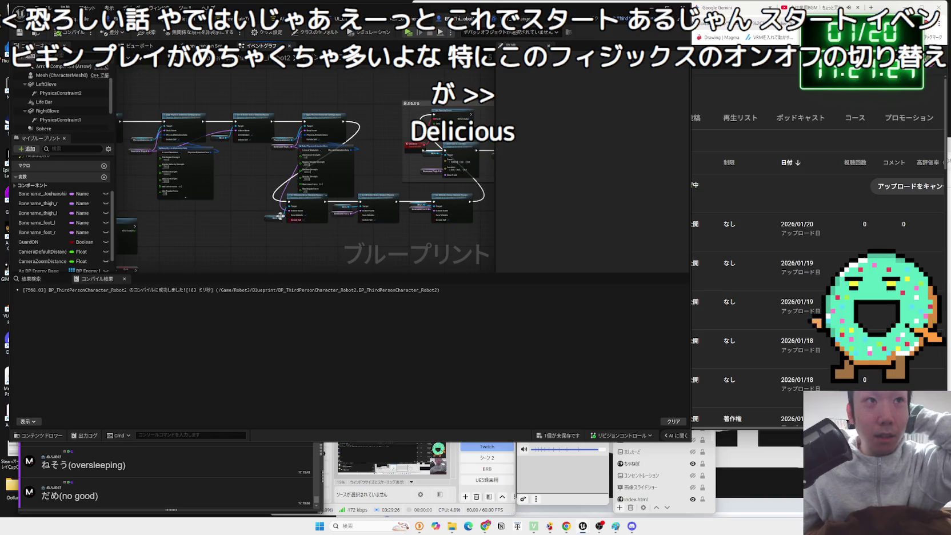
scroll(259, 229, "up", 4)
mouse_move(258, 237)
left_mouse_down()
mouse_move(415, 264)
mouse_move(234, 232)
left_mouse_up()
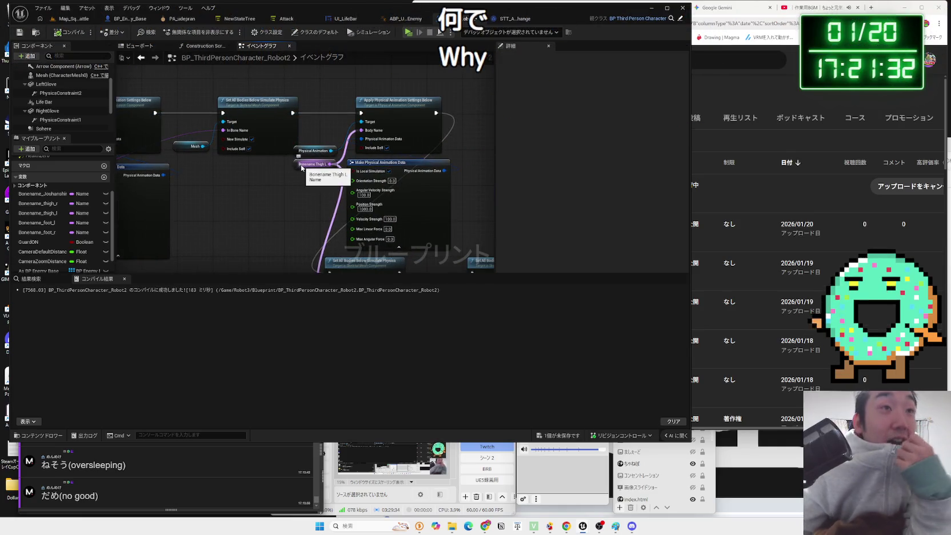
left_click_drag(286, 214, 352, 191)
scroll(352, 191, "down", 3)
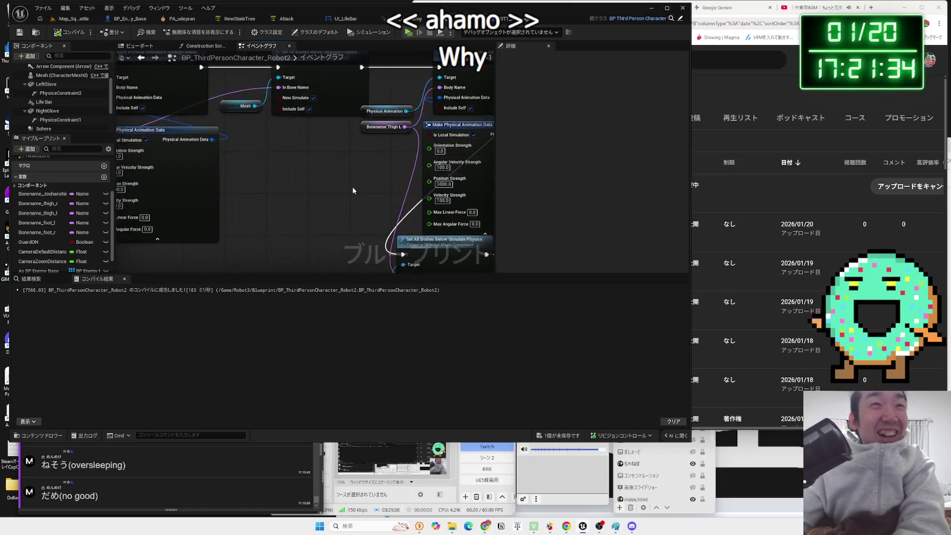
scroll(352, 191, "down", 1)
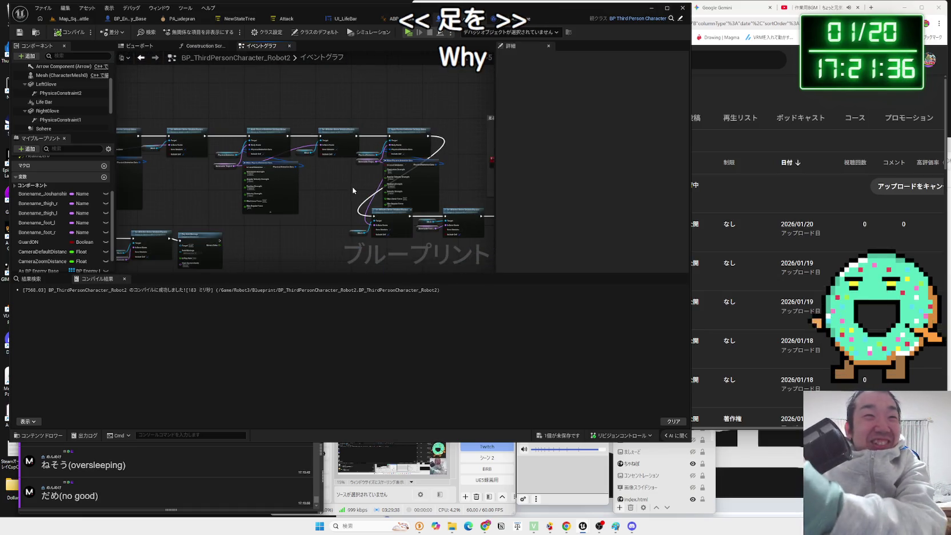
scroll(345, 196, "up", 3)
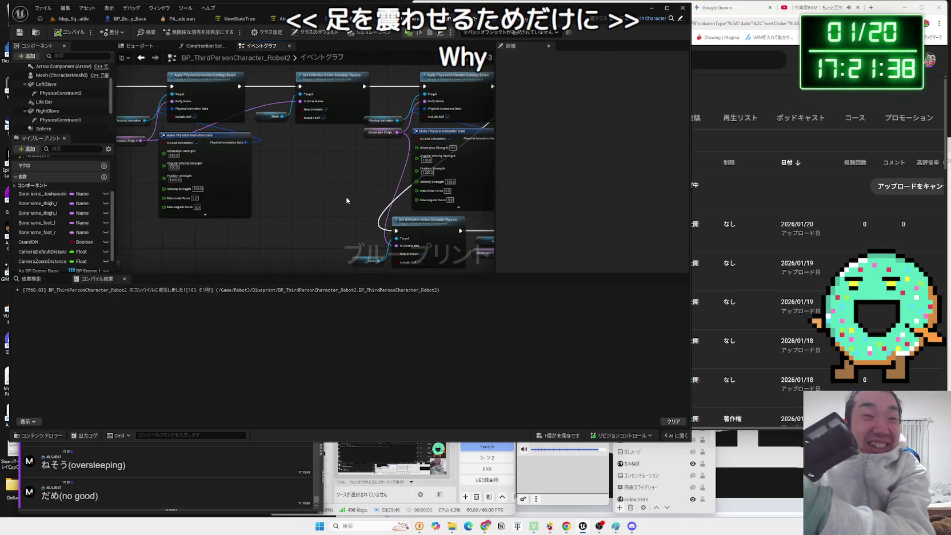
left_click_drag(300, 204, 264, 207)
scroll(265, 207, "down", 1)
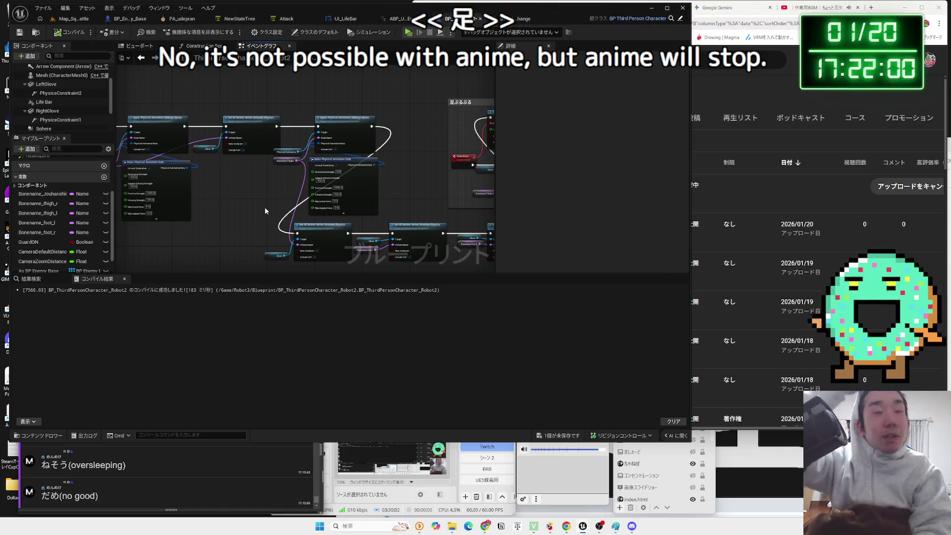
- Move Event BeginPlay aside and add a Life Bar getter with Get User Widget Object
scroll(299, 183, "up", 4)
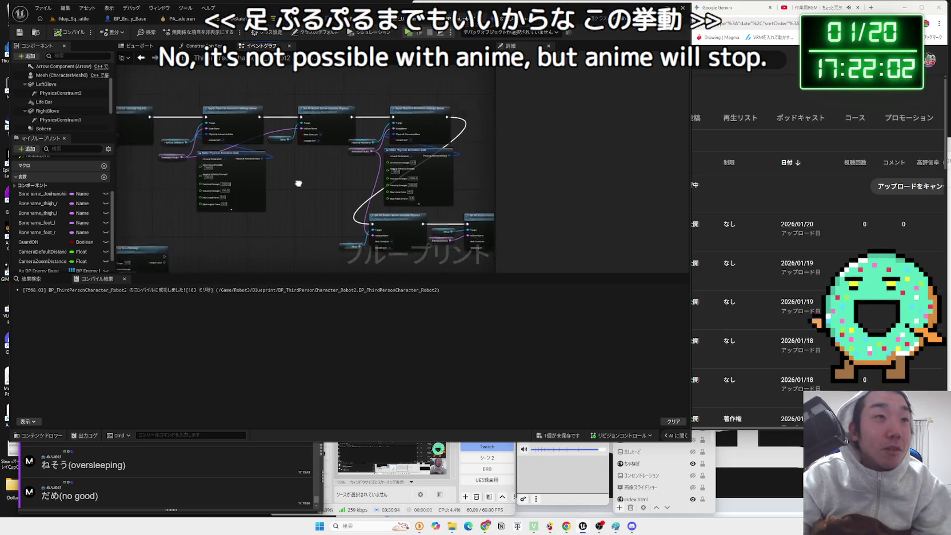
left_click_drag(383, 221, 401, 223)
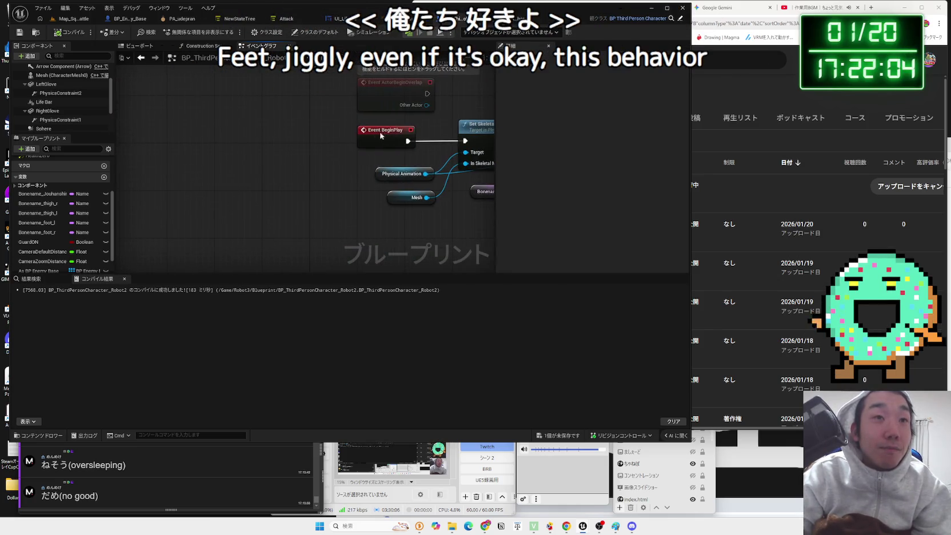
mouse_move(217, 128)
left_mouse_down()
mouse_move(189, 133)
mouse_move(262, 149)
left_mouse_up()
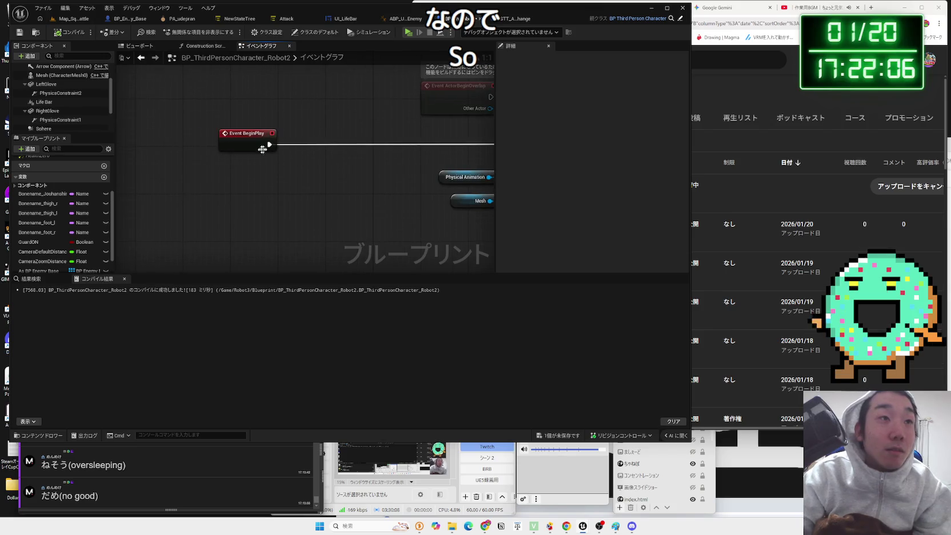
mouse_move(44, 102)
left_mouse_down()
mouse_move(246, 183)
mouse_move(292, 181)
left_mouse_up()
type("widget ob")
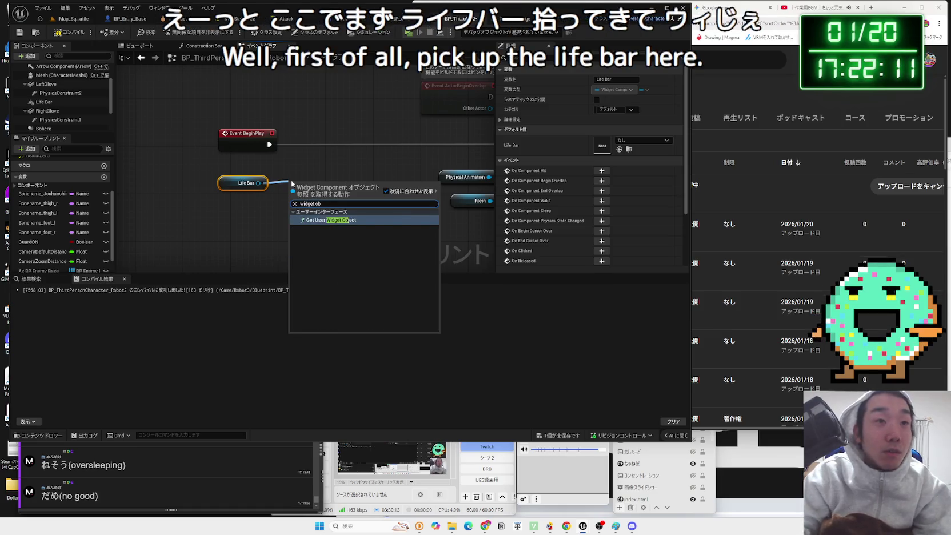
left_click(331, 219)
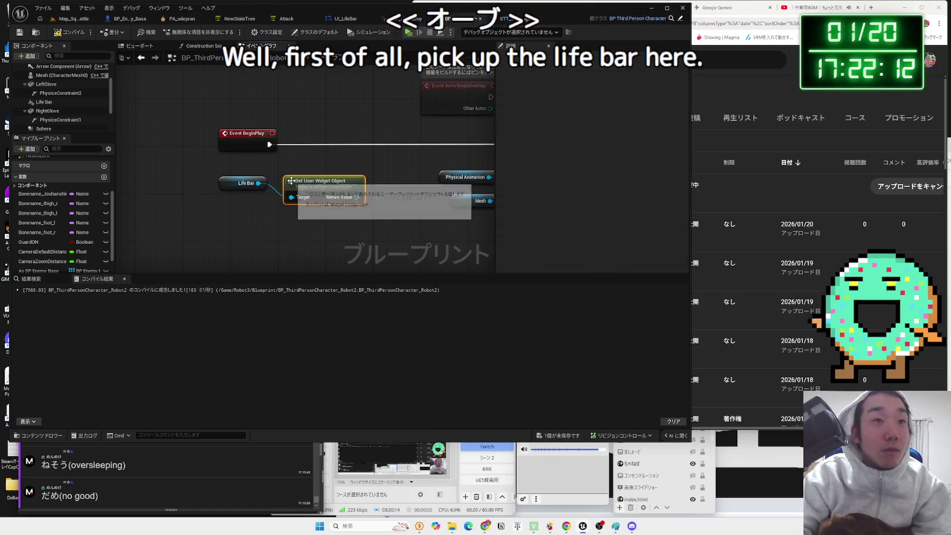
- Cast the widget to UI_LifeBar from BeginPlay, promote it to As UI Life Bar, and compile
mouse_move(336, 189)
left_mouse_down()
mouse_move(312, 178)
mouse_move(356, 171)
left_mouse_up()
type("cast")
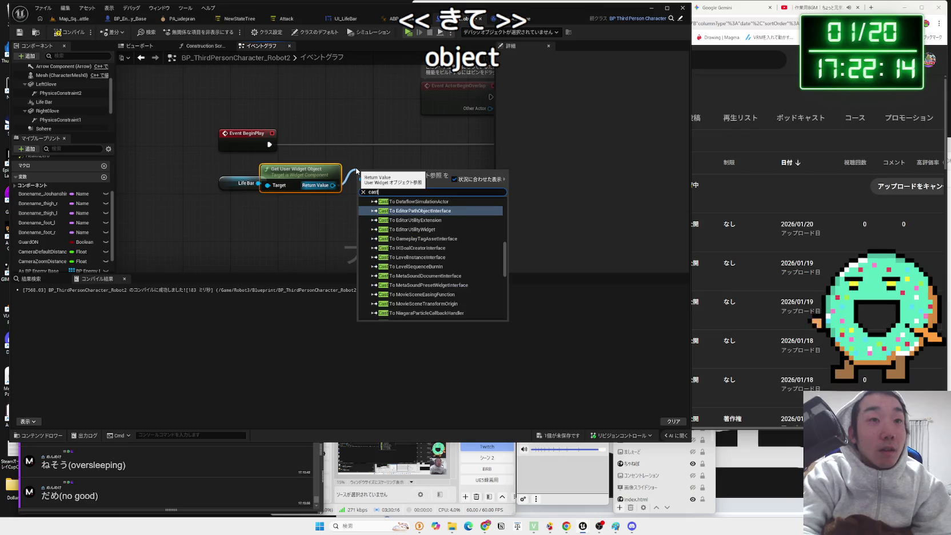
type(" life")
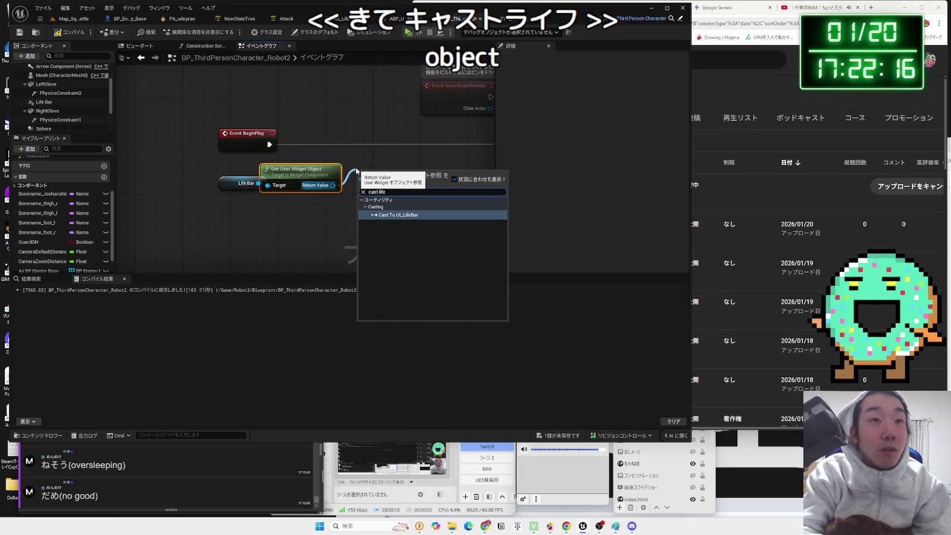
key("Return")
left_click_drag(355, 168, 331, 132)
mouse_move(269, 144)
left_mouse_down()
mouse_move(340, 147)
mouse_move(392, 178)
mouse_move(429, 150)
left_mouse_up()
left_click(423, 213)
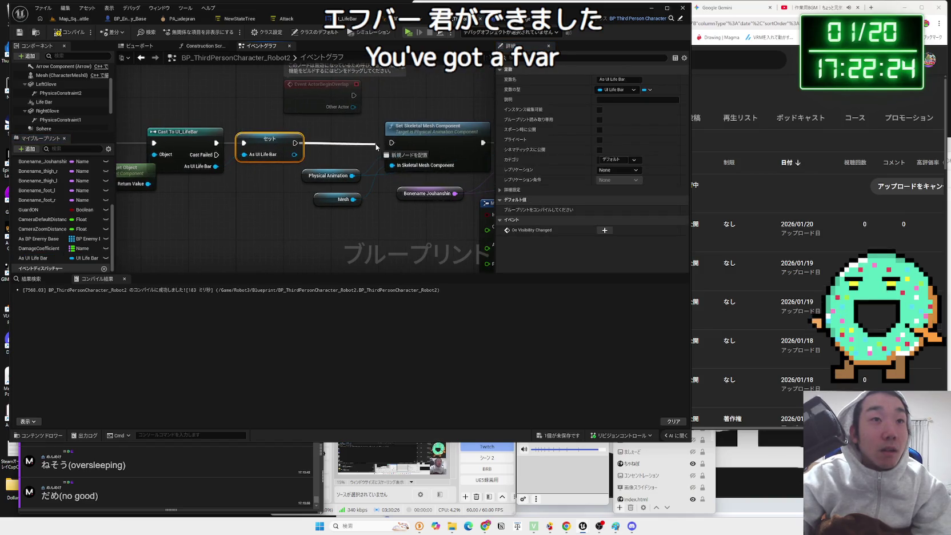
key("F7")
scroll(220, 189, "down", 5)
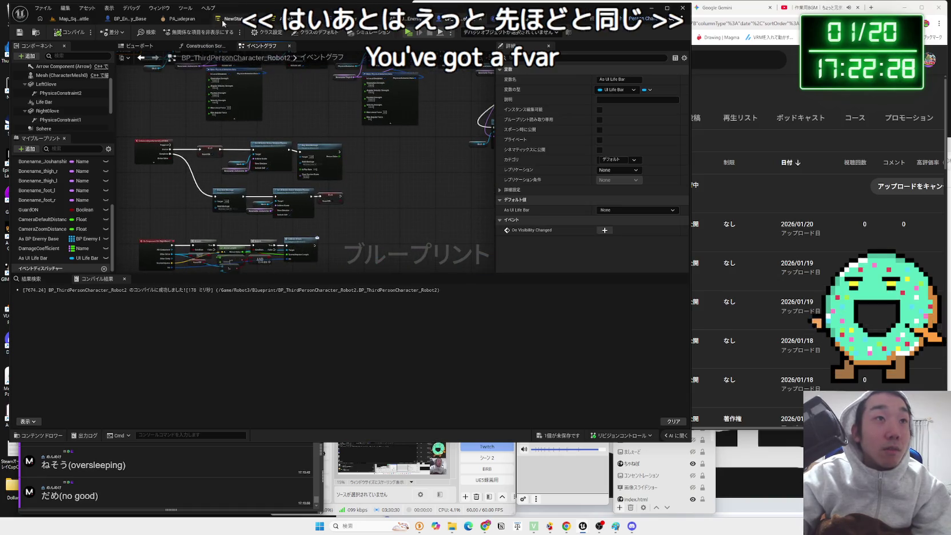
- Select and copy the Is Valid and Set Life Percentage nodes in BP_Enemy_Base
left_click(129, 18)
scroll(271, 161, "up", 5)
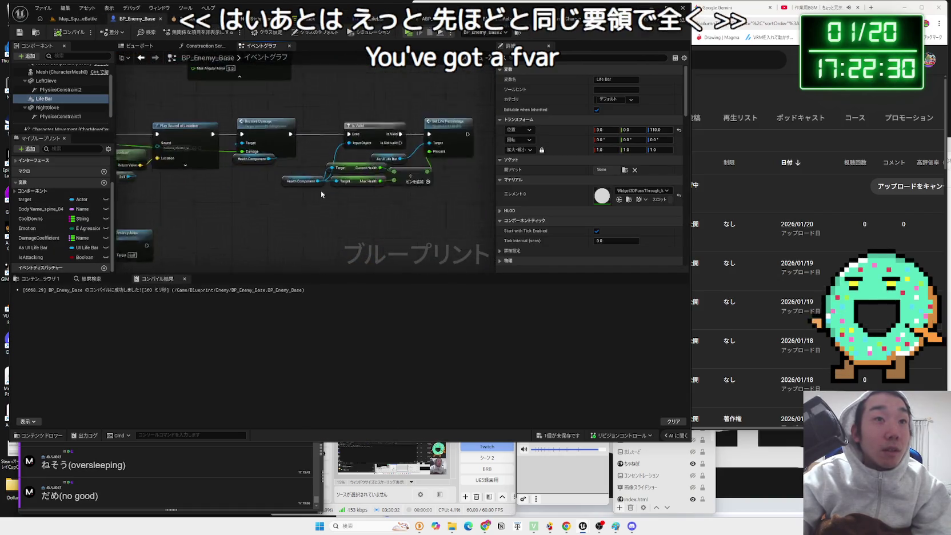
left_click_drag(443, 191, 240, 87)
left_click(240, 88)
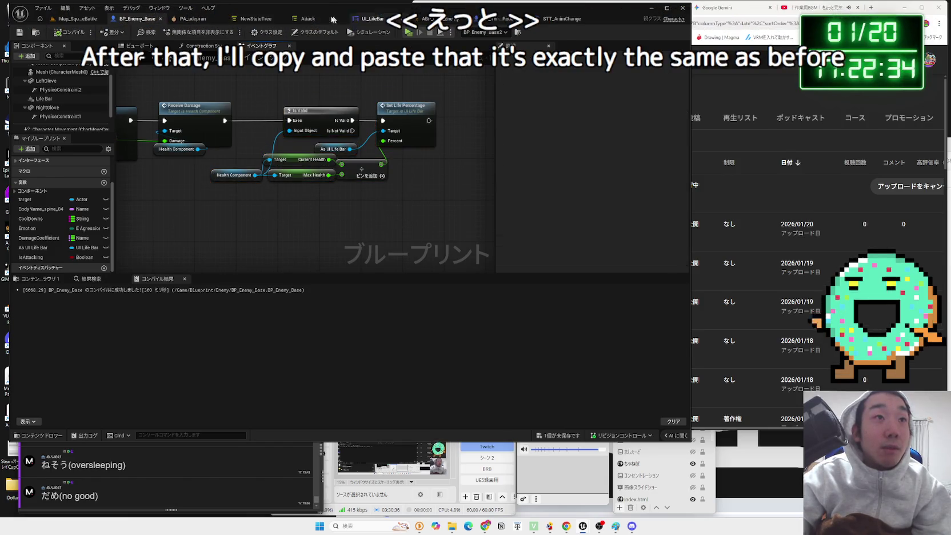
- Paste the life bar nodes into Robot2's graph and connect Receive Damage to Is Valid
left_click(497, 19)
scroll(357, 136, "up", 5)
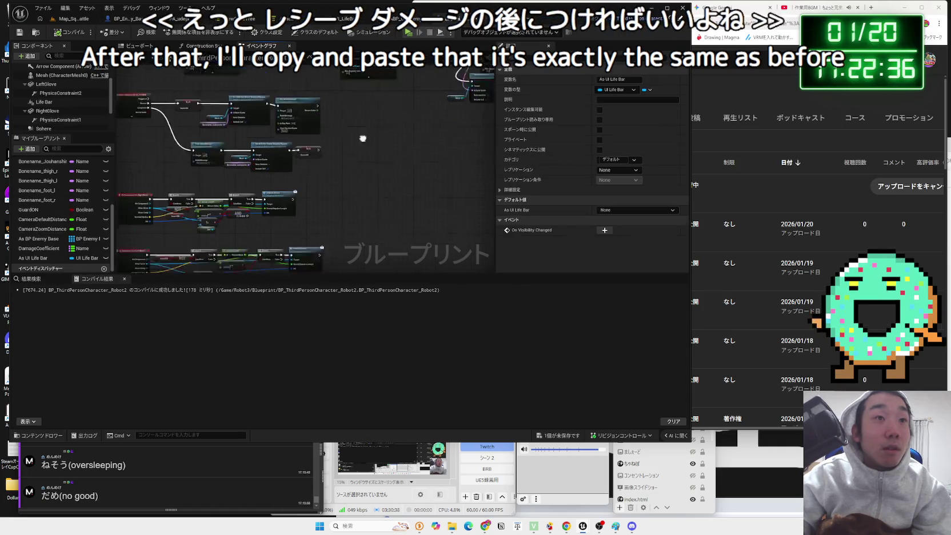
scroll(334, 129, "down", 5)
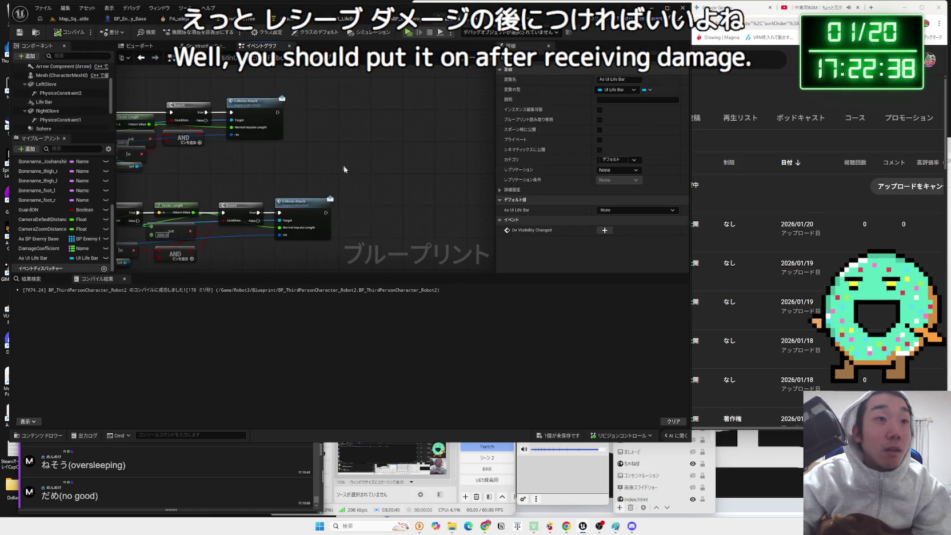
scroll(318, 135, "up", 3)
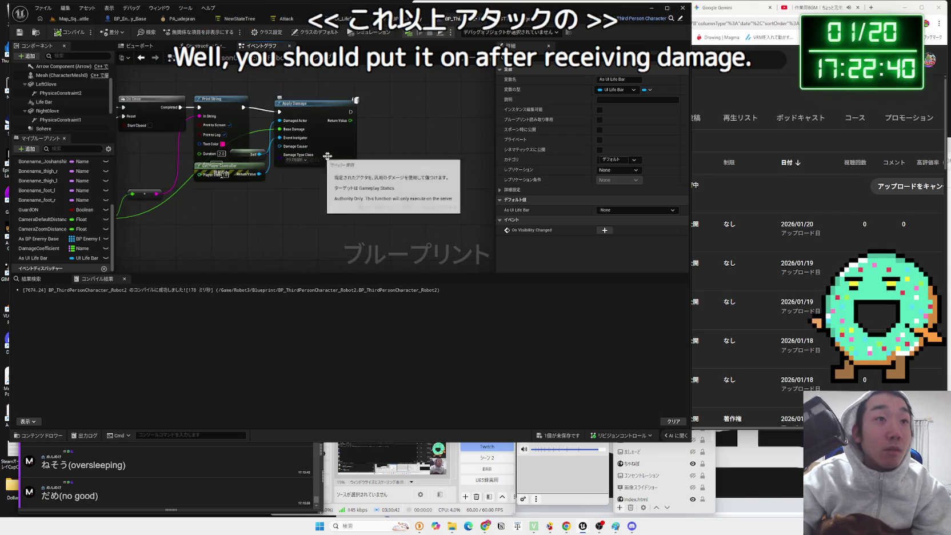
scroll(382, 123, "down", 5)
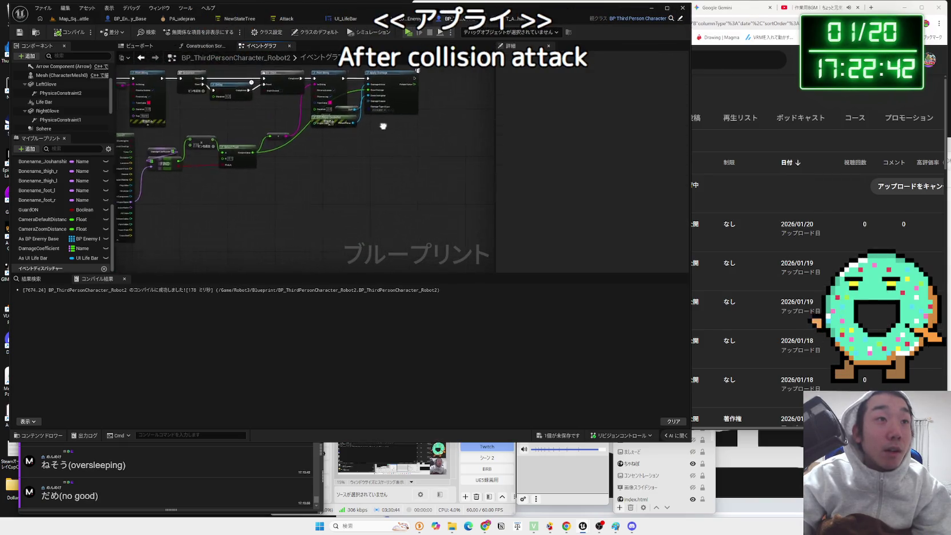
scroll(381, 122, "up", 6)
mouse_move(363, 133)
left_mouse_down()
mouse_move(328, 137)
mouse_move(326, 120)
mouse_move(281, 120)
left_mouse_up()
key("ctrl+v")
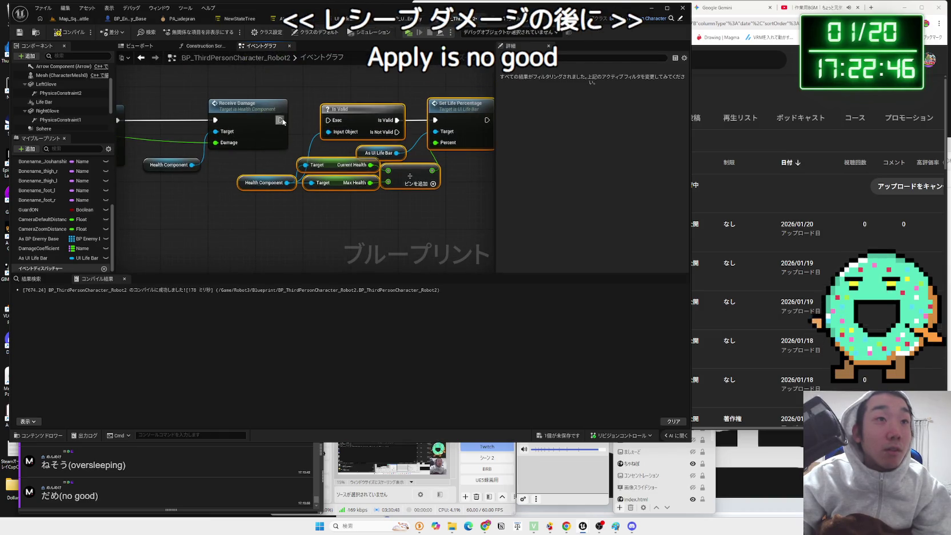
left_click_drag(345, 112, 345, 117)
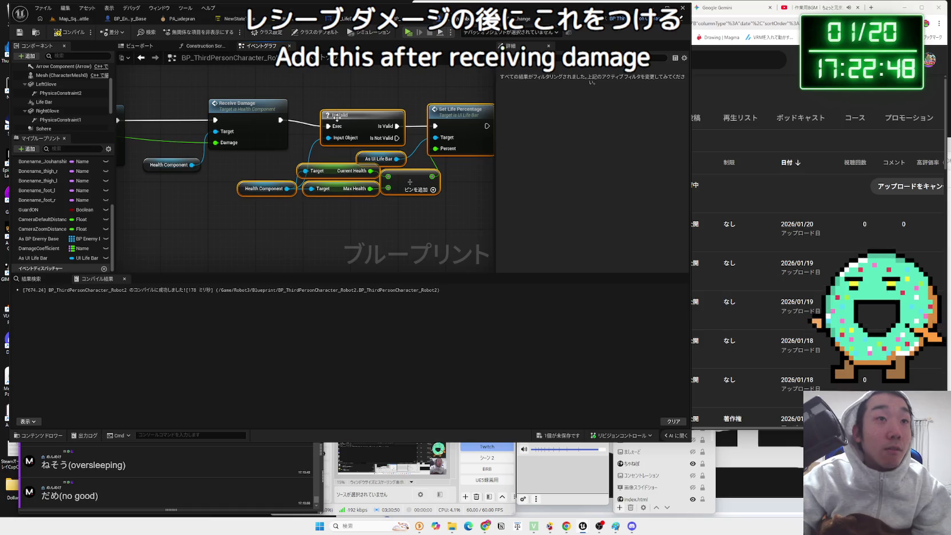
- Check the Map_SquareBattle level view, then go back to BP_Enemy_Base
left_click(73, 18)
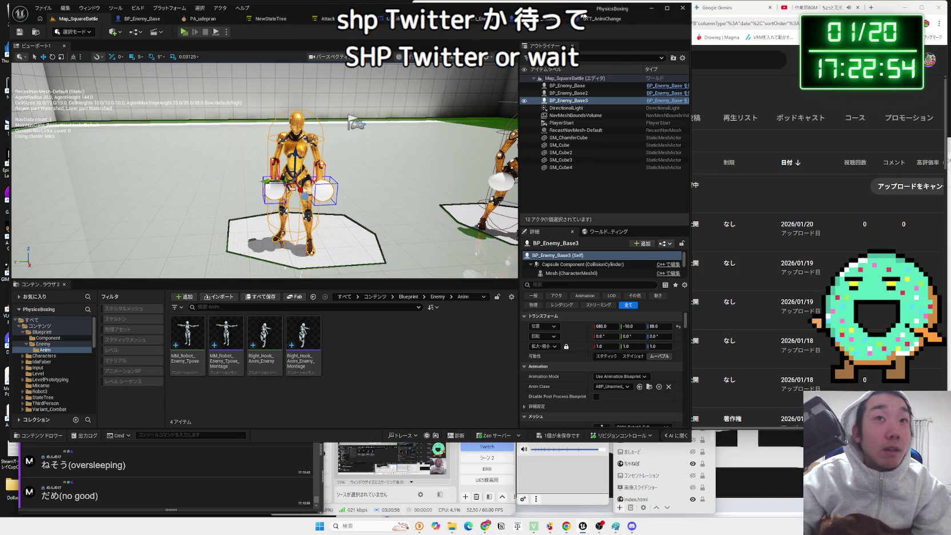
left_click(457, 18)
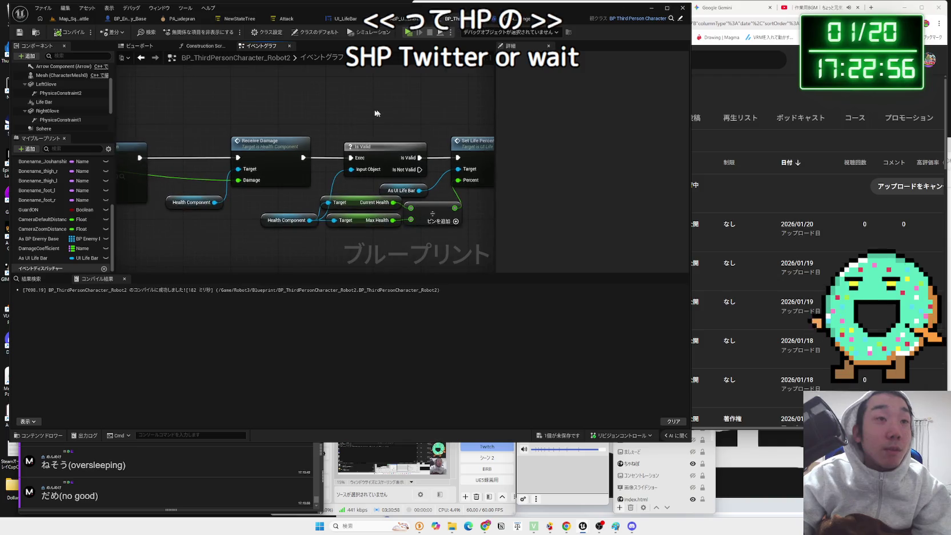
scroll(425, 152, "down", 4)
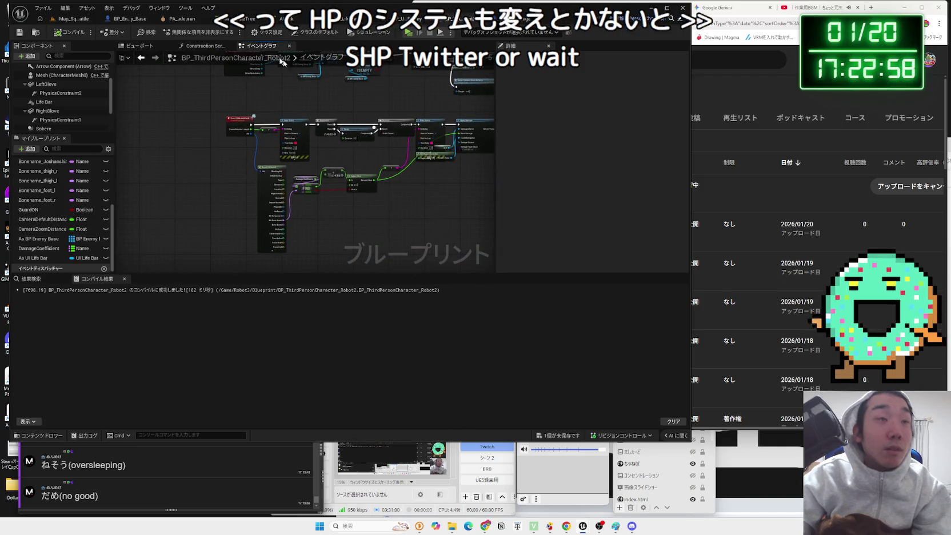
left_click(124, 21)
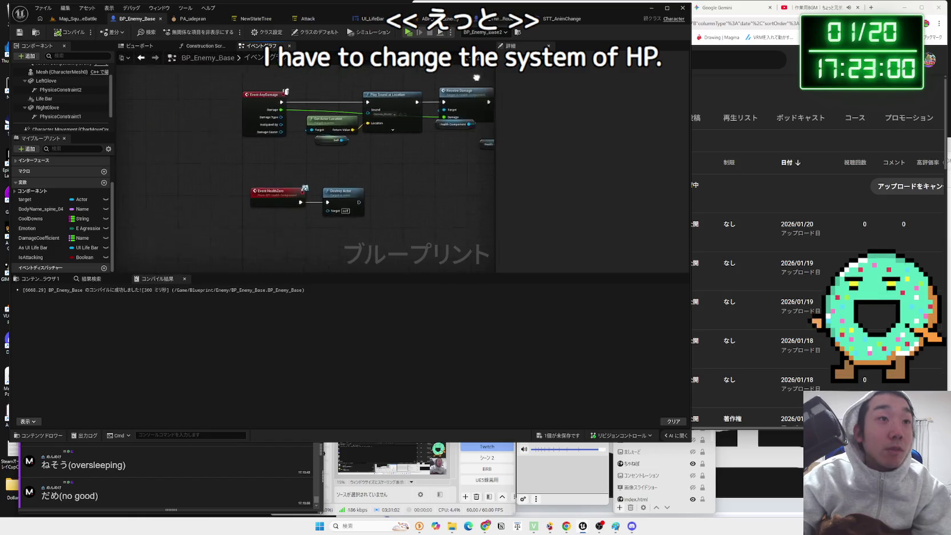
- Nudge the two 0.5 multiply nodes and Select Float into a neater arrangement
scroll(359, 163, "down", 2)
scroll(345, 223, "up", 2)
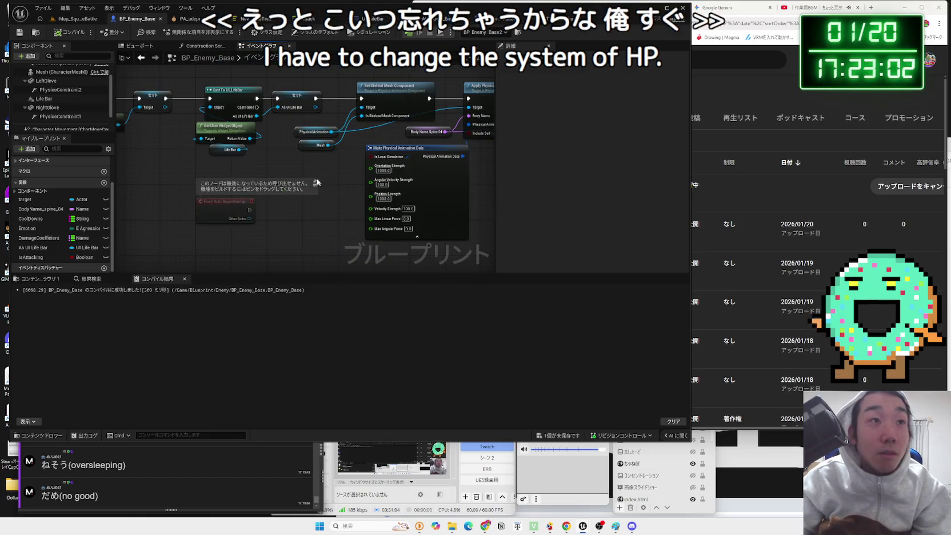
mouse_move(309, 197)
left_mouse_down()
mouse_move(308, 176)
mouse_move(455, 194)
mouse_move(400, 160)
mouse_move(325, 184)
left_mouse_up()
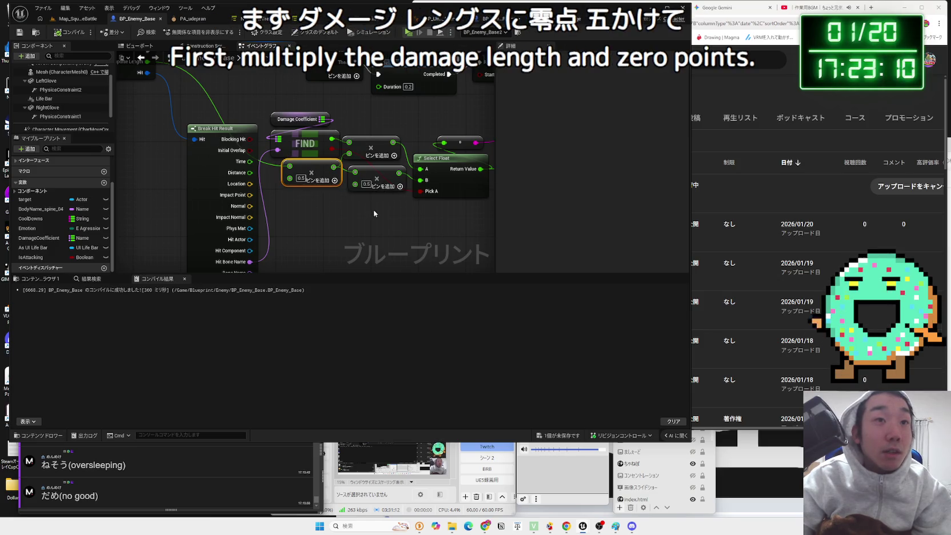
left_click(373, 182)
left_click_drag(372, 178, 371, 185)
left_click_drag(371, 150, 378, 155)
left_click(317, 168)
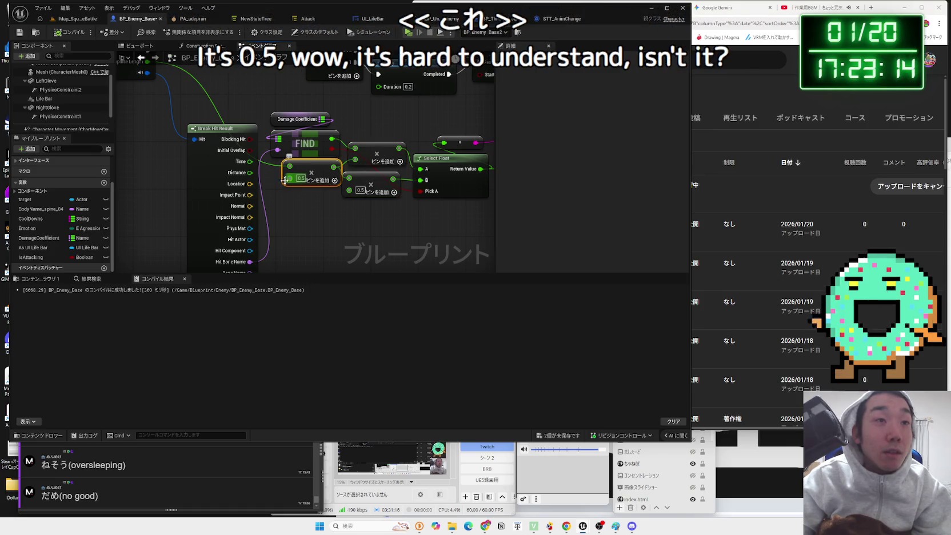
left_click_drag(374, 188, 380, 187)
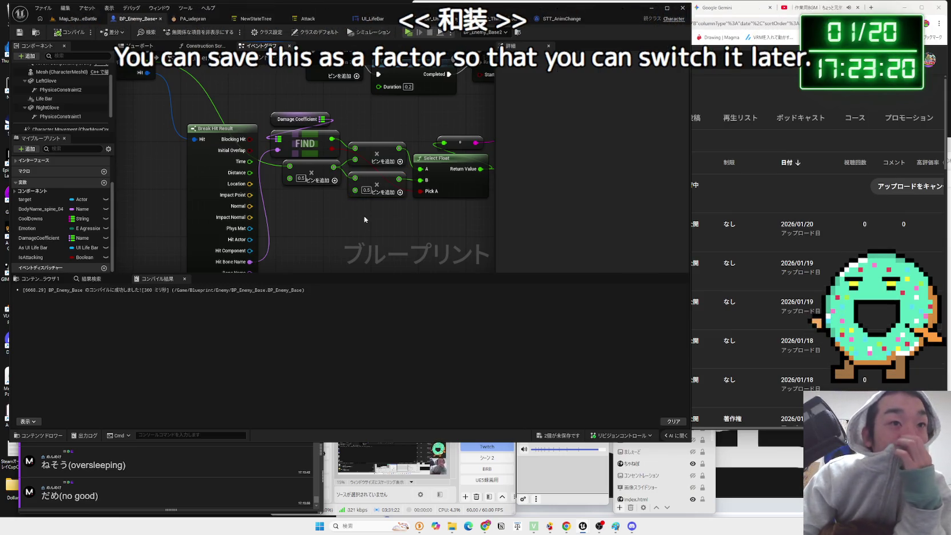
scroll(326, 211, "down", 1)
mouse_move(327, 210)
left_mouse_down()
mouse_move(360, 211)
mouse_move(327, 215)
left_mouse_up()
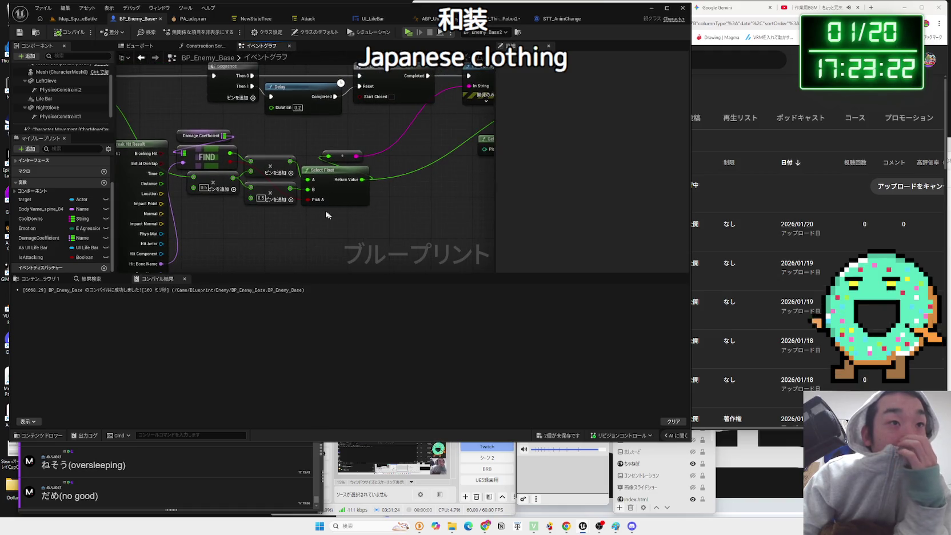
left_click_drag(278, 164, 280, 213)
left_click_drag(375, 234, 240, 162)
mouse_move(337, 183)
left_mouse_down()
mouse_move(353, 183)
mouse_move(351, 161)
mouse_move(361, 161)
left_mouse_up()
- Check the Damage Coefficient per-bone defaults and shift the grouped nodes and reroute right
left_click(202, 135)
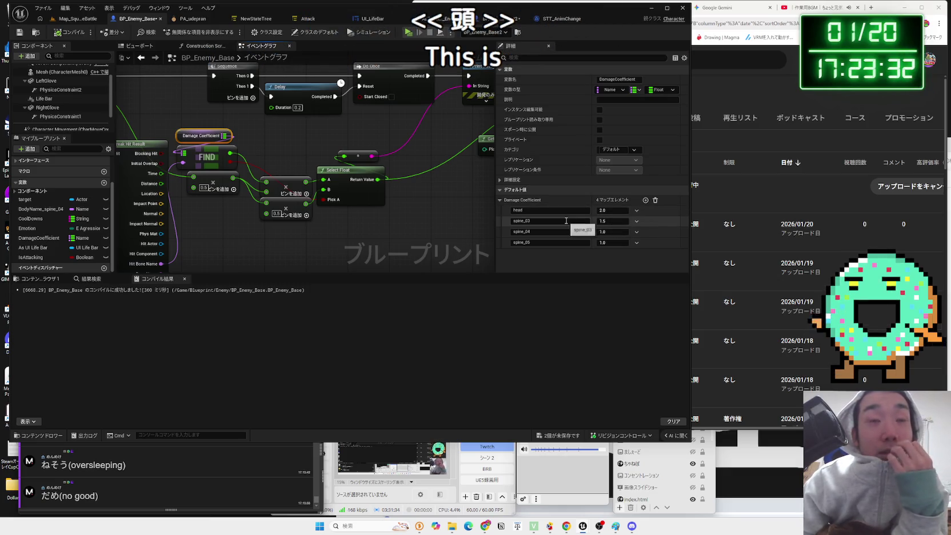
mouse_move(354, 234)
left_mouse_down()
mouse_move(288, 190)
mouse_move(281, 167)
mouse_move(307, 237)
left_mouse_up()
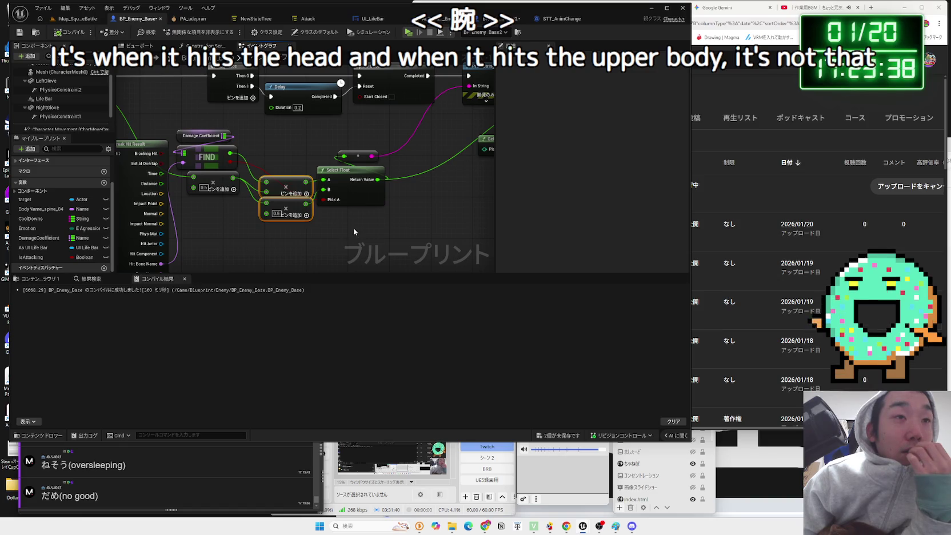
left_click_drag(319, 170, 397, 158)
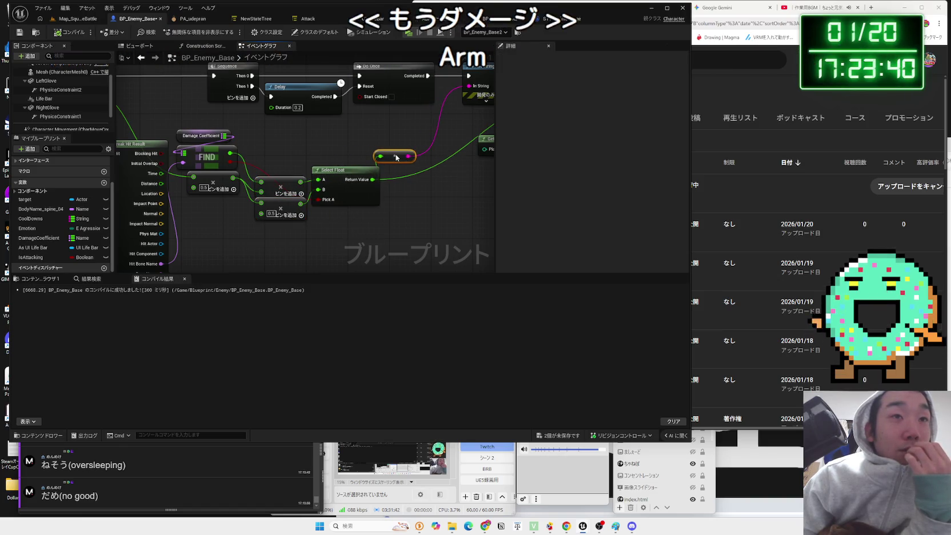
left_click_drag(251, 228, 343, 172)
left_click_drag(337, 171, 348, 170)
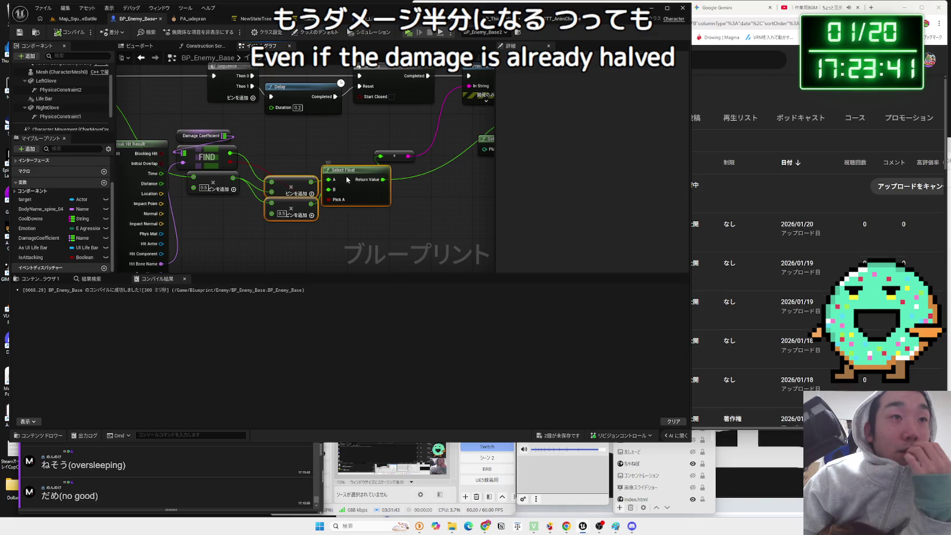
left_click(335, 234)
left_click_drag(335, 235, 371, 222)
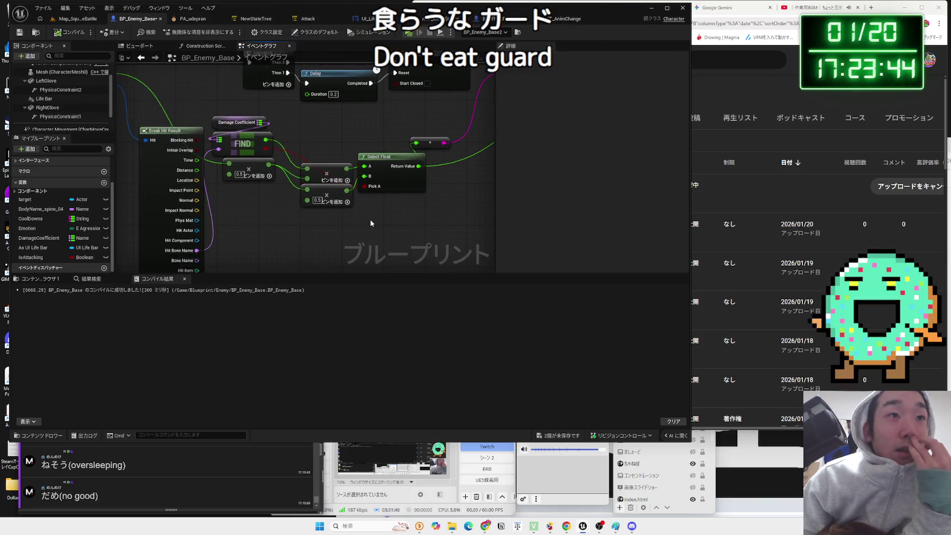
- Promote the 0.5 multiply input to a new float variable and start renaming it
mouse_move(371, 221)
left_mouse_down()
mouse_move(414, 210)
mouse_move(361, 156)
mouse_move(352, 171)
left_mouse_up()
left_click_drag(354, 206, 401, 203)
left_click_drag(368, 174, 383, 174)
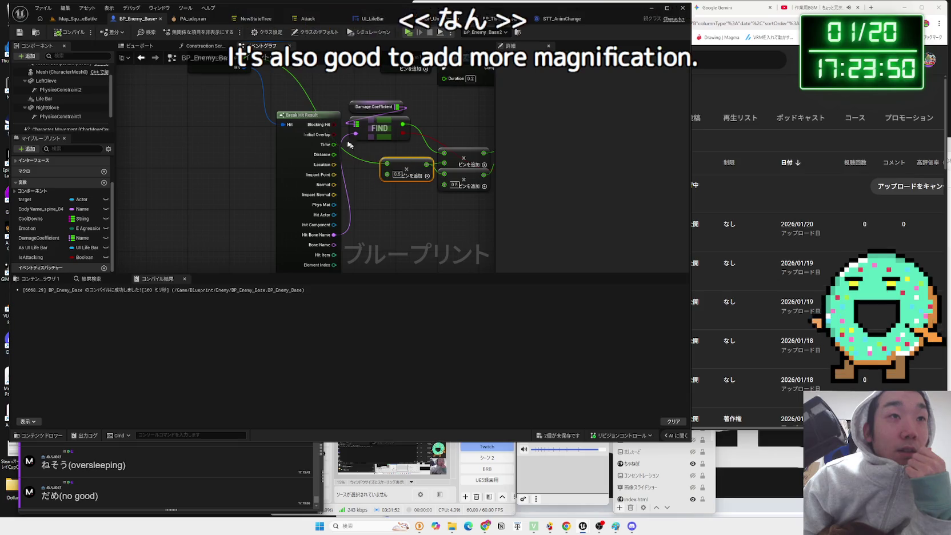
left_click_drag(309, 115, 272, 115)
right_click(385, 175)
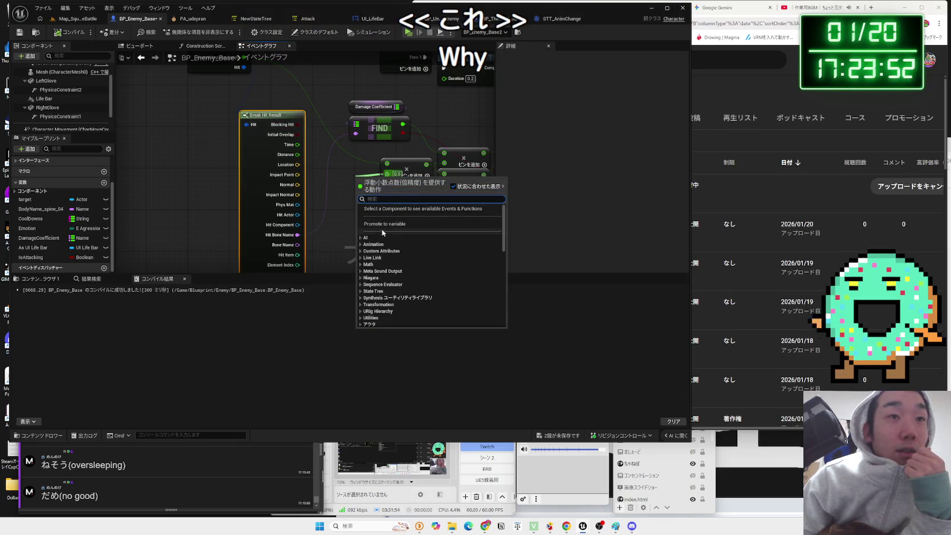
left_click(383, 210)
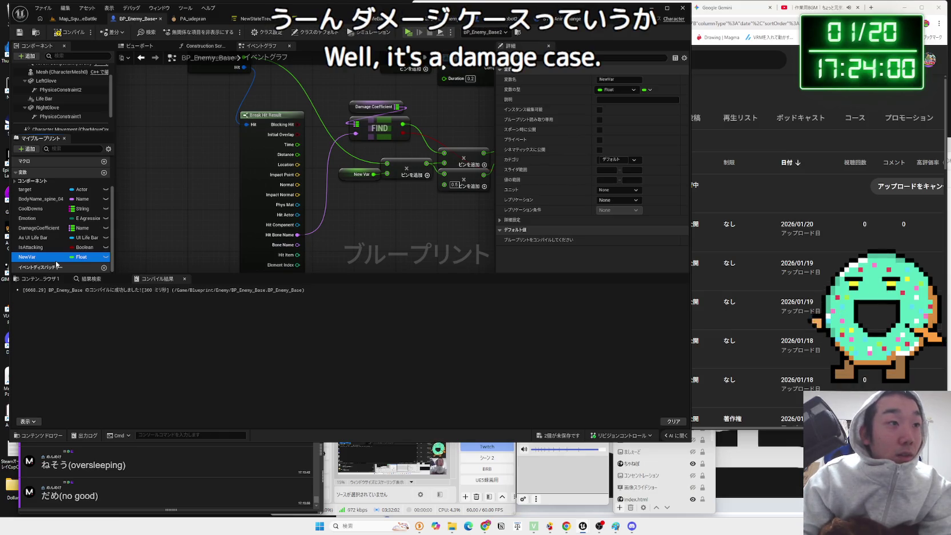
key("F2")
type("damage")
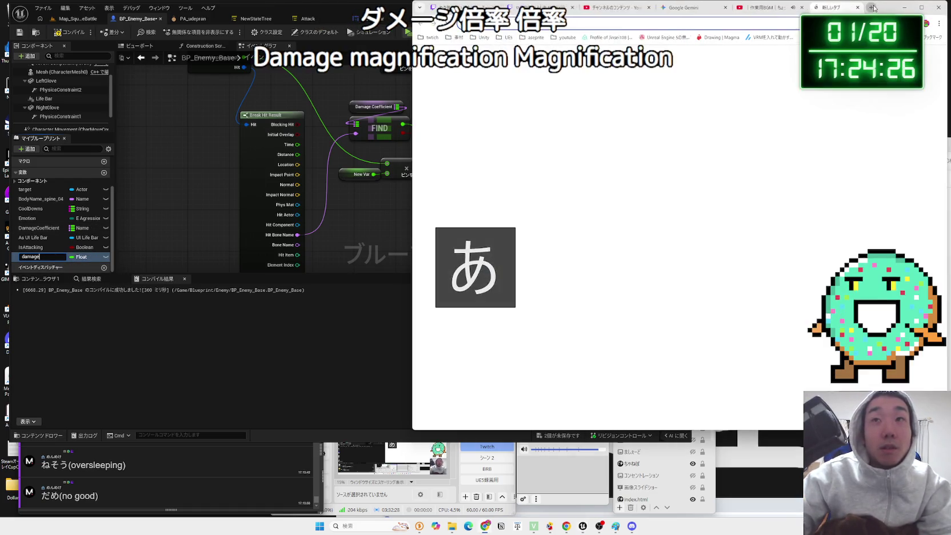
left_click(871, 7)
- Search 'ダメージ倍率 英語' on Google and note the translation 'Damage multiplier'
type("めーじ")
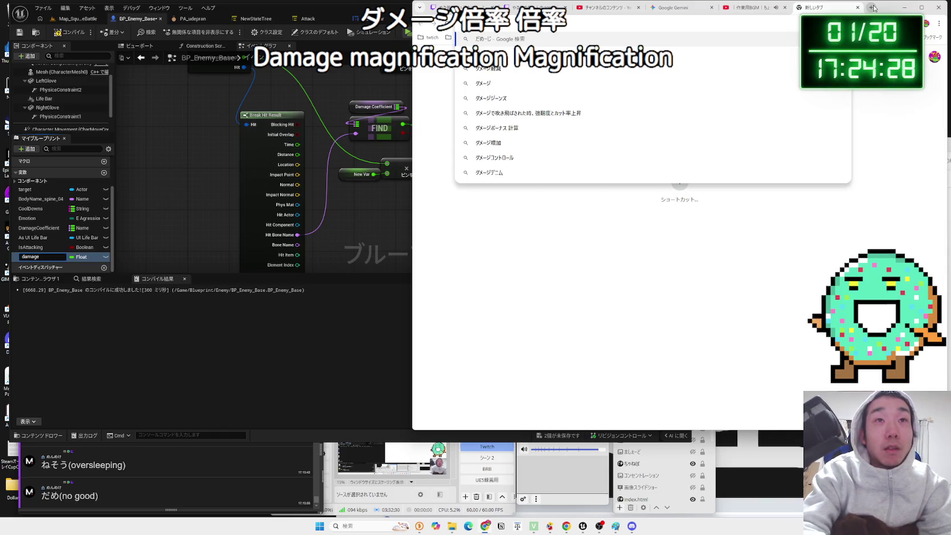
type("りつ 英語")
key("Return")
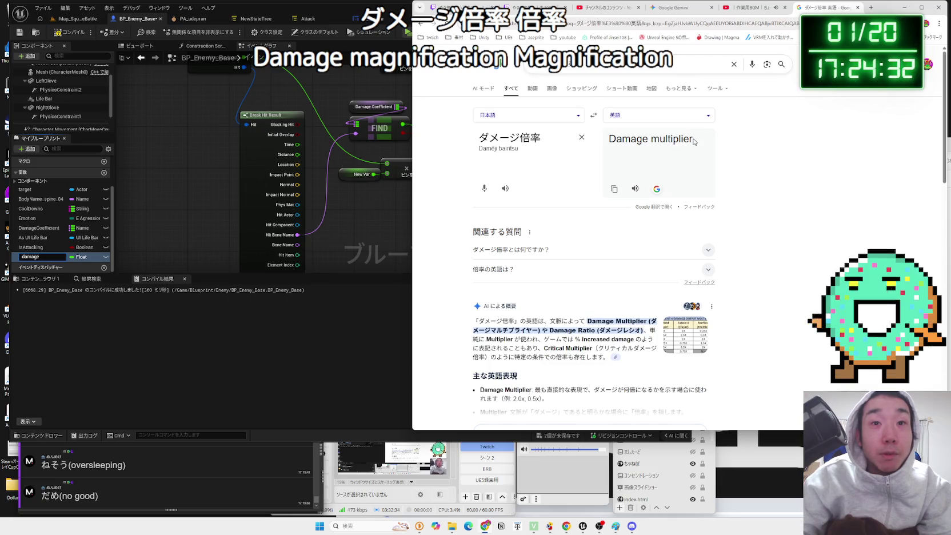
left_click(49, 257)
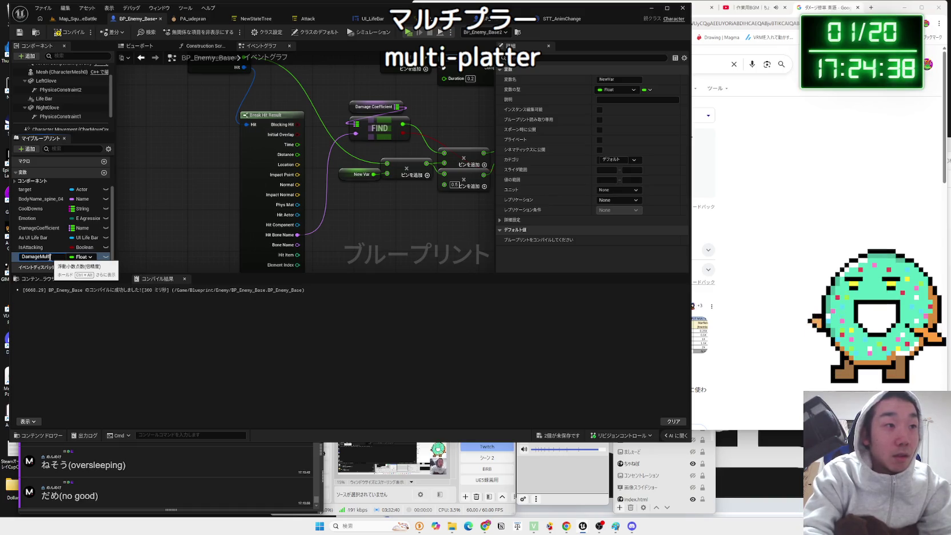
- Confirm the variable name DamageMultipler and compile BP_Enemy_Base
key("Return")
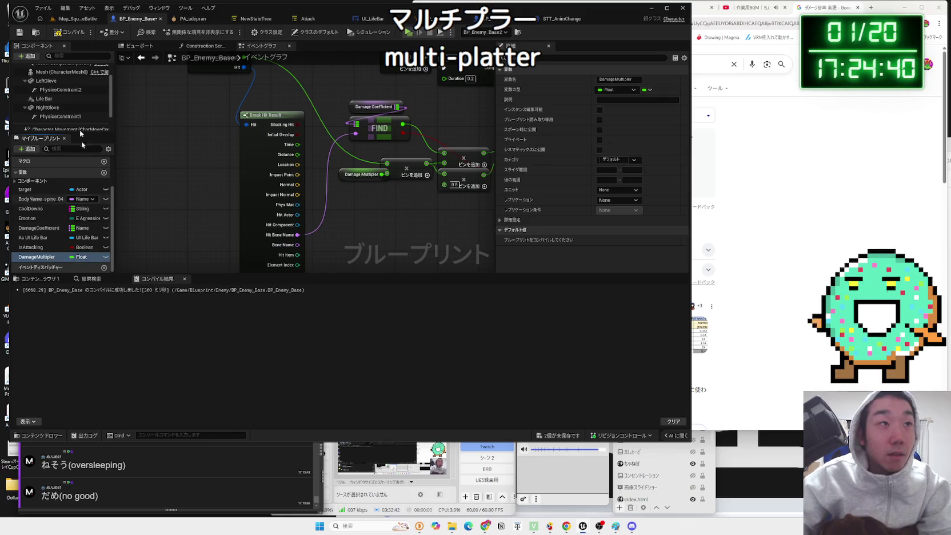
key("F7")
left_click(366, 176)
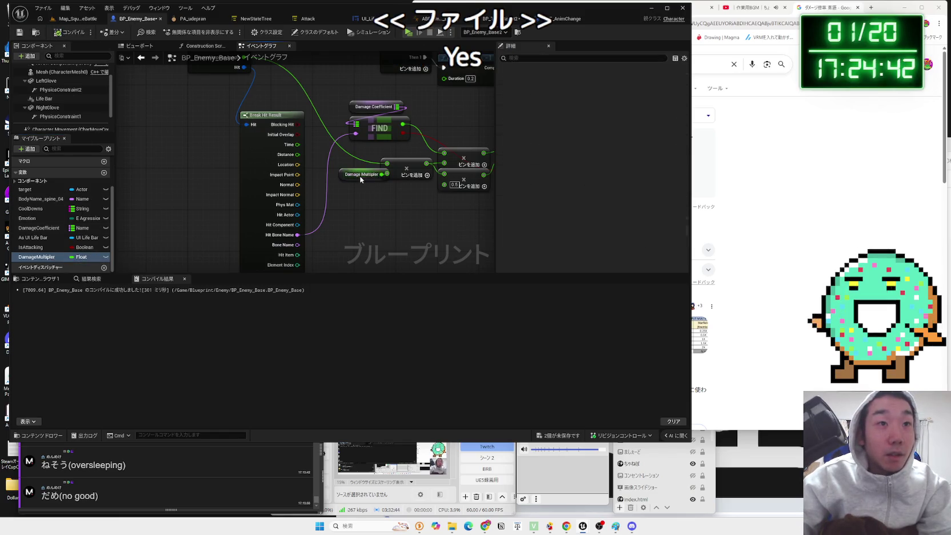
- In the Robot2 blueprint, add a 0.5 Multiply node feeding Select Float's B input
left_click(490, 22)
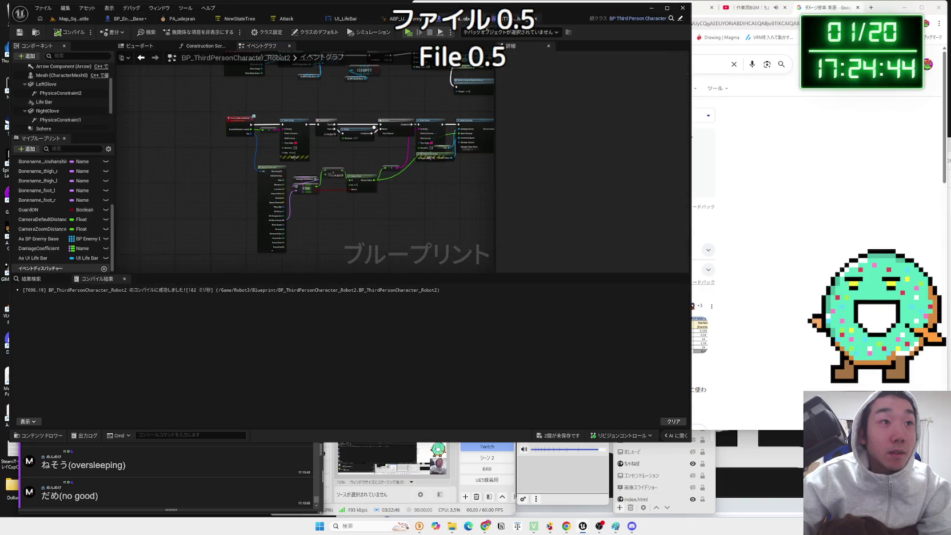
scroll(344, 212, "up", 6)
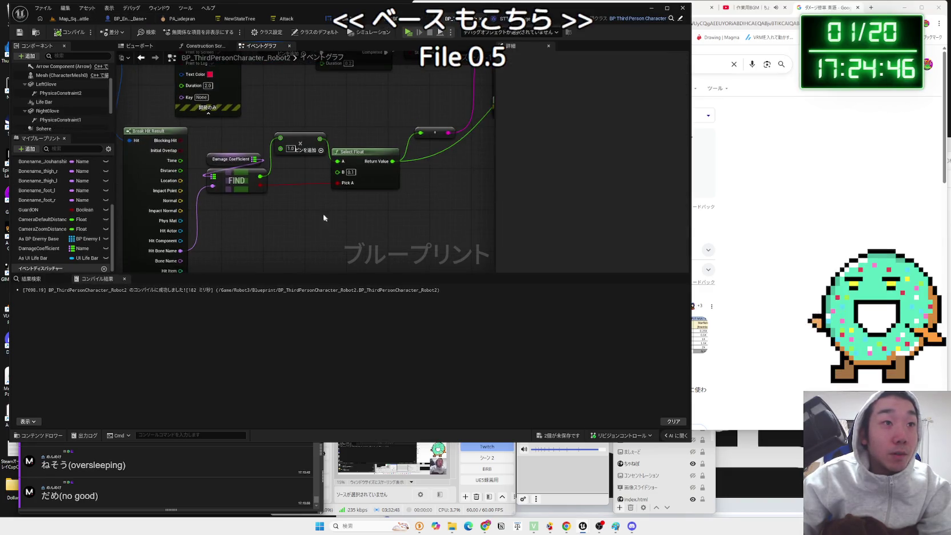
mouse_move(369, 216)
left_mouse_down()
mouse_move(360, 228)
mouse_move(259, 180)
mouse_move(305, 118)
left_mouse_up()
scroll(259, 203, "down", 3)
scroll(259, 176, "up", 2)
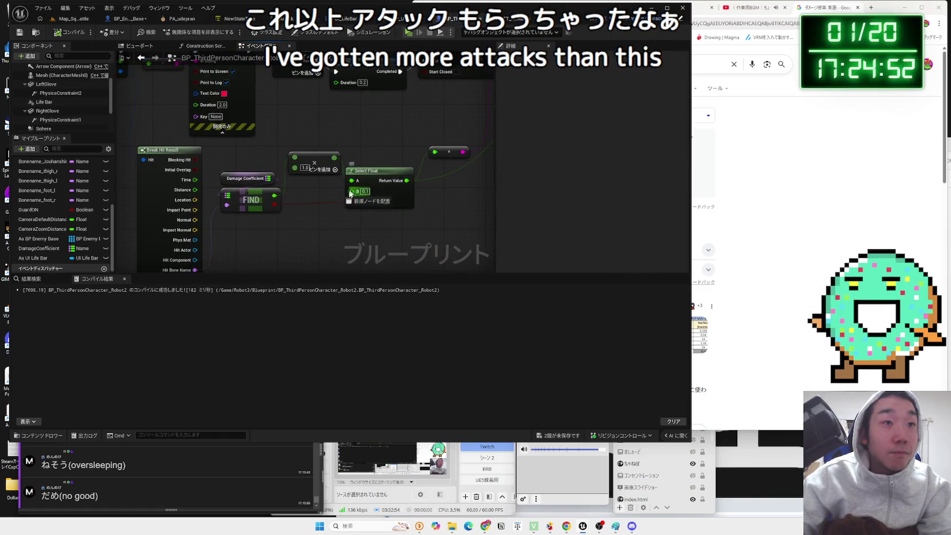
left_click_drag(353, 195, 330, 215)
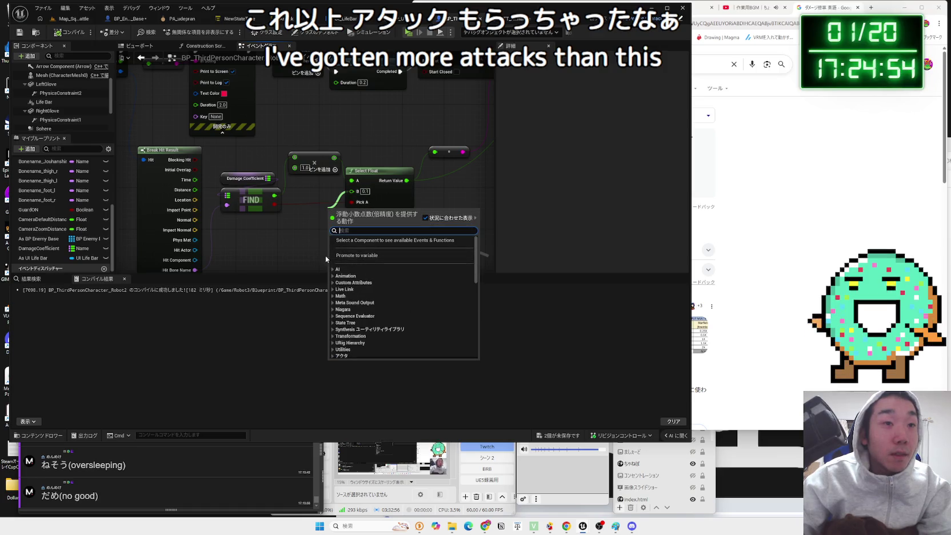
type("multip")
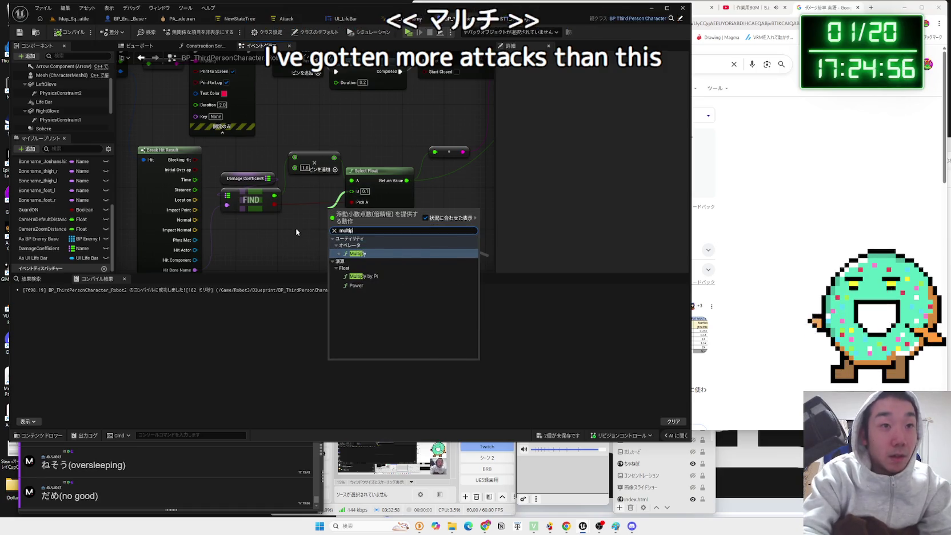
key("Return")
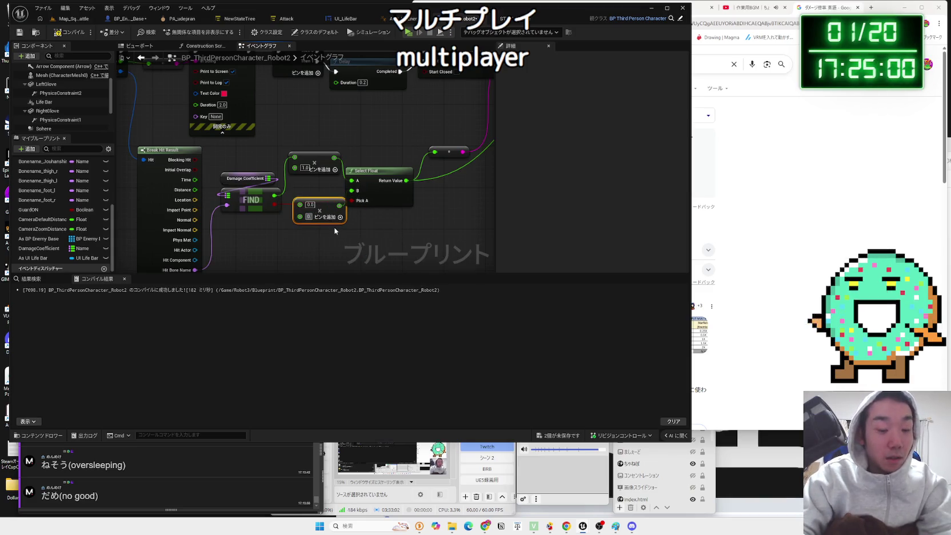
type(".5")
key("Return")
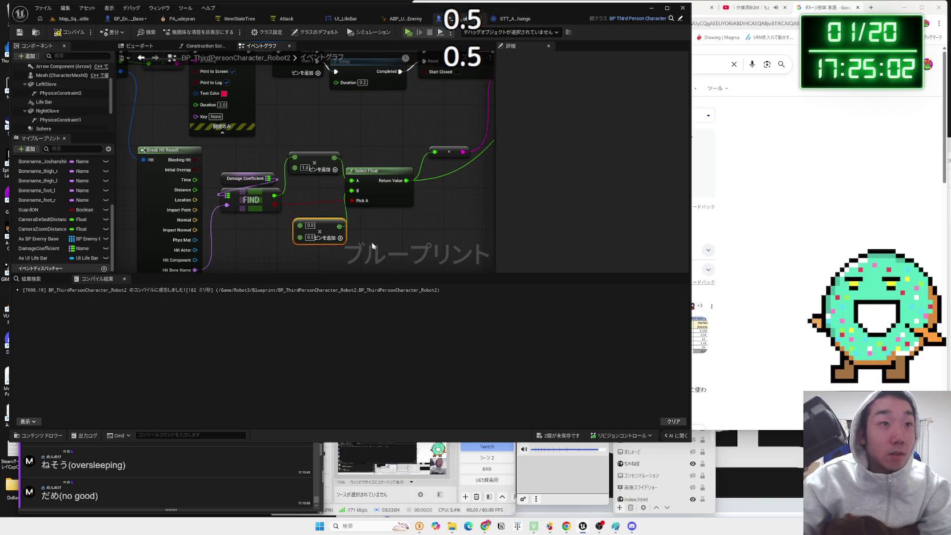
- Delete the Print String, wire Event CollisionAttack straight to Sequence, and shift the FIND nodes left
scroll(330, 212, "down", 3)
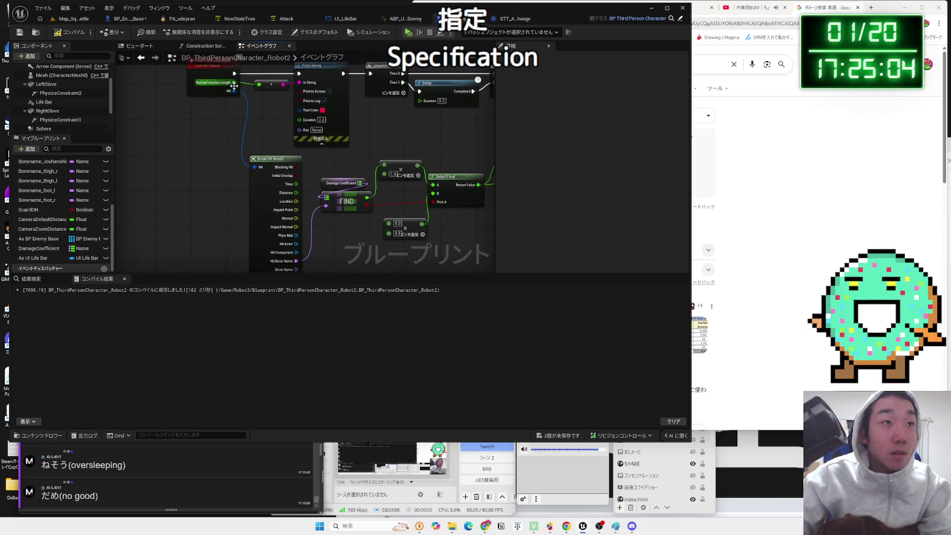
mouse_move(268, 64)
left_mouse_down()
mouse_move(242, 101)
mouse_move(331, 180)
left_mouse_up()
key("Delete")
mouse_move(209, 111)
left_mouse_down()
mouse_move(353, 114)
mouse_move(346, 112)
mouse_move(339, 201)
mouse_move(359, 213)
left_mouse_up()
left_click_drag(318, 182, 322, 133)
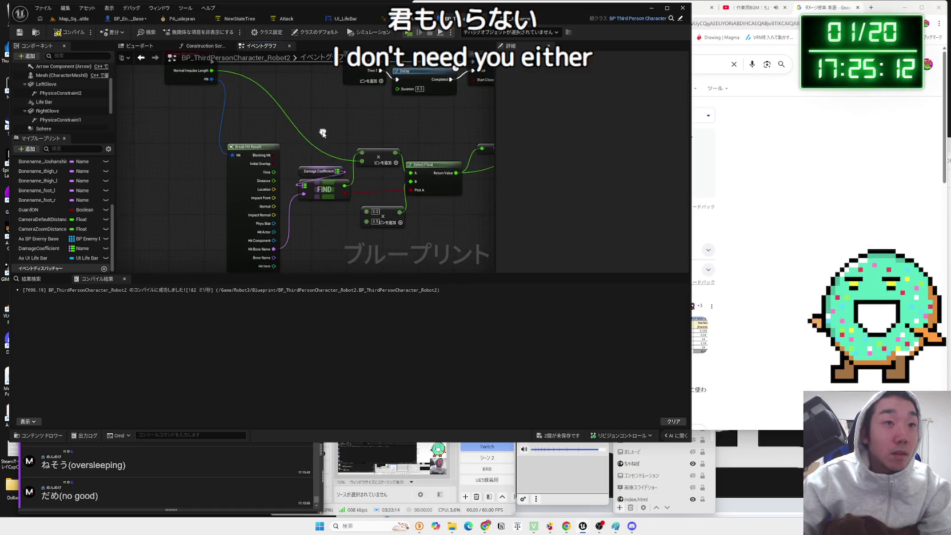
left_click_drag(327, 215, 297, 160)
left_click_drag(325, 192, 317, 192)
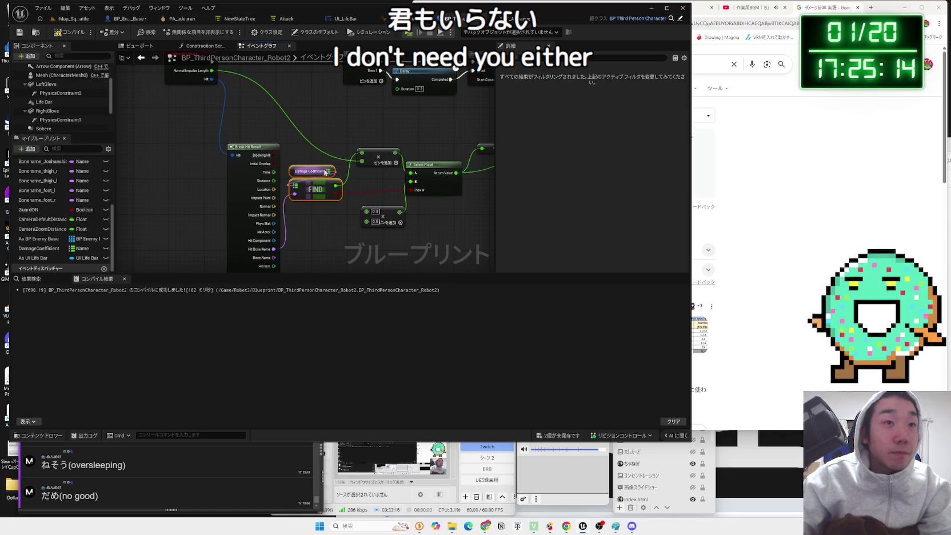
- Feed Normal Impulse Length into a new Multiply node
mouse_move(211, 71)
left_mouse_down()
mouse_move(268, 94)
mouse_move(310, 229)
left_mouse_up()
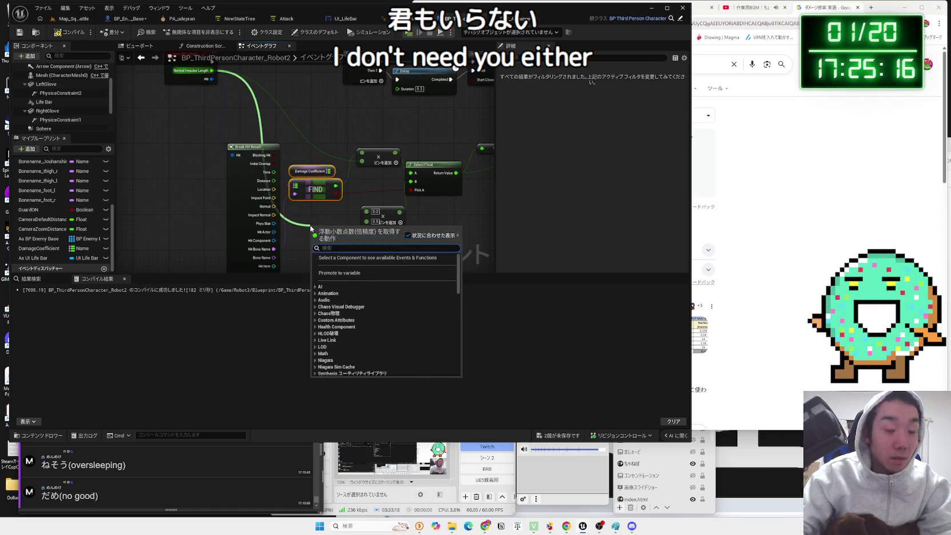
type("multi")
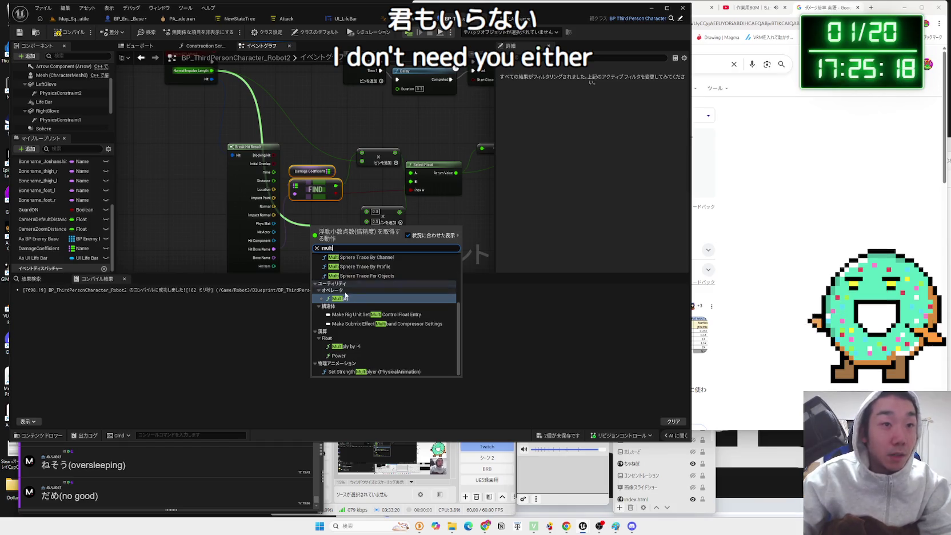
key("Return")
right_click(313, 233)
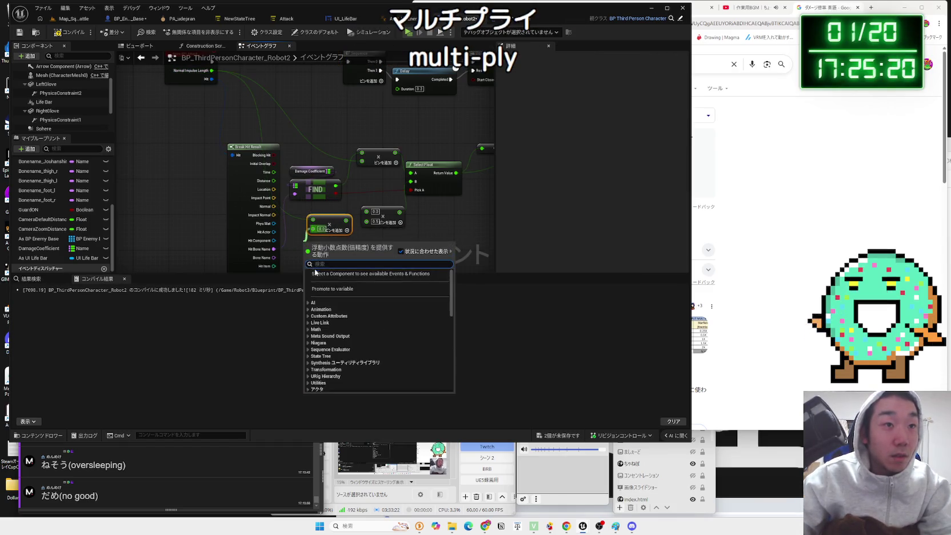
- Promote the multiply input to a DamageMultiplier float, compile, and set its default to 0.5
left_click(343, 288)
key("F7")
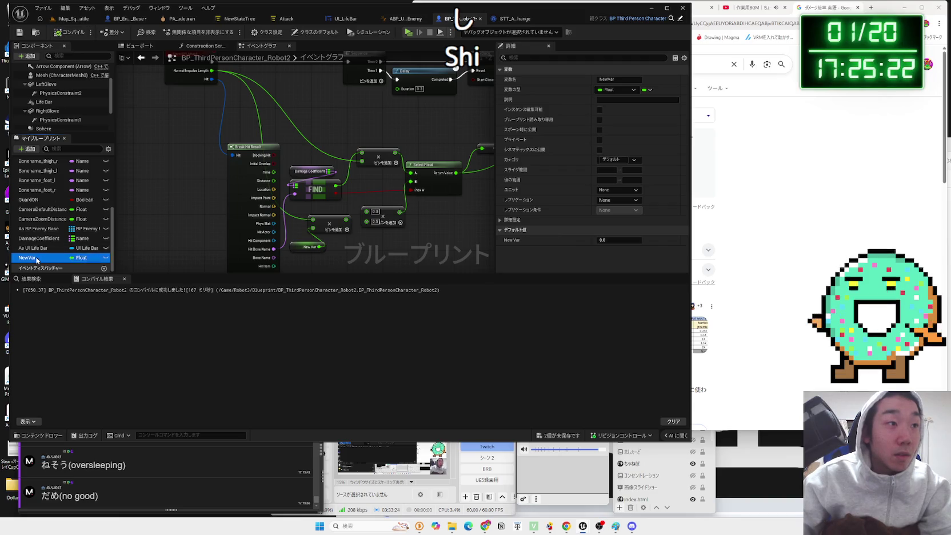
left_click(36, 258)
type("Dam")
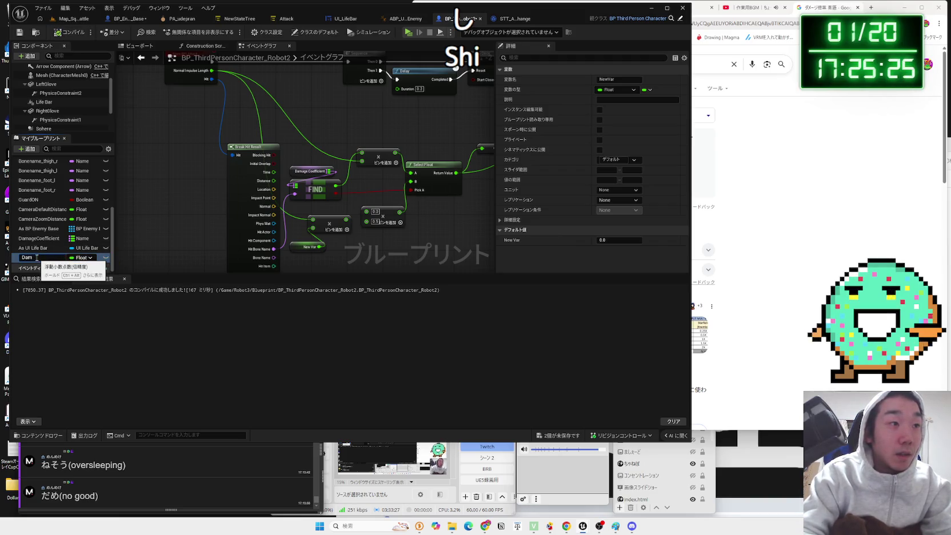
type("ageM")
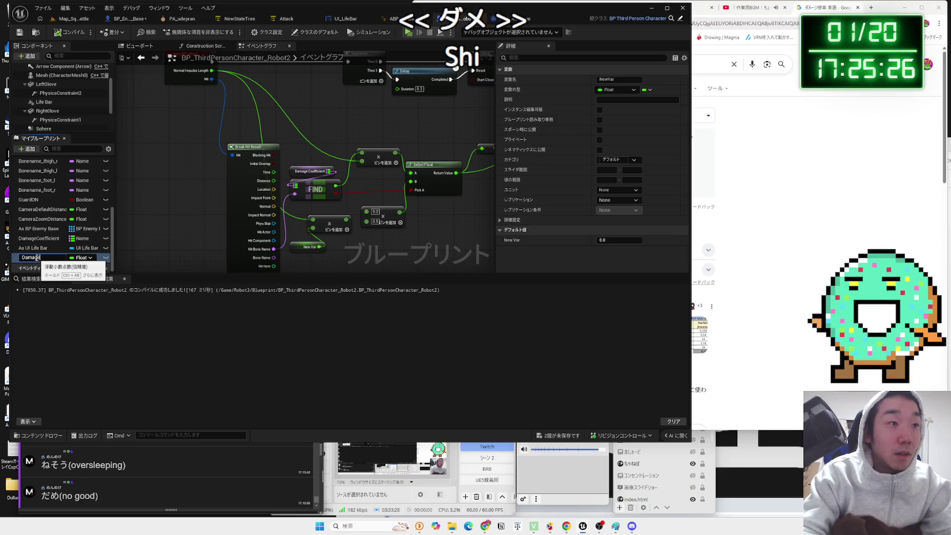
type("ultipler")
key("Return")
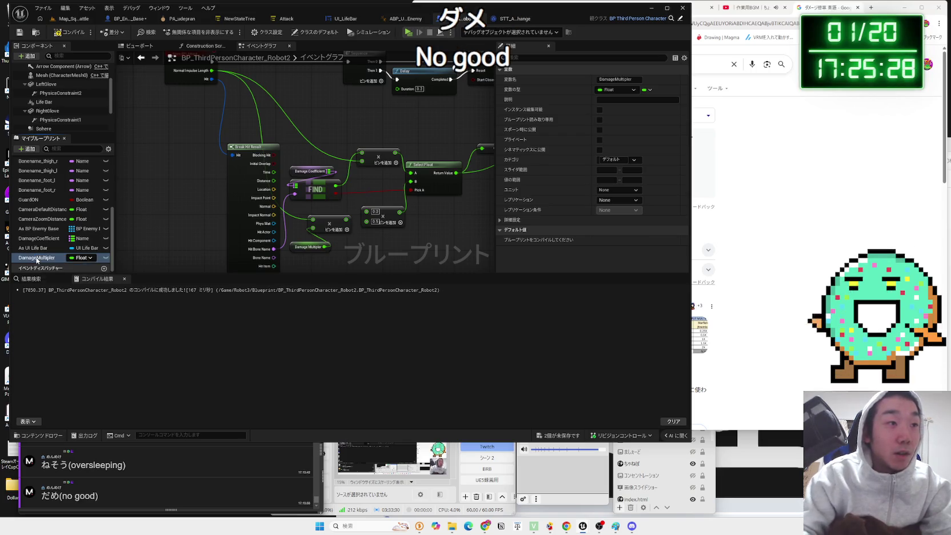
left_click(62, 32)
left_click(633, 244)
type("0.5")
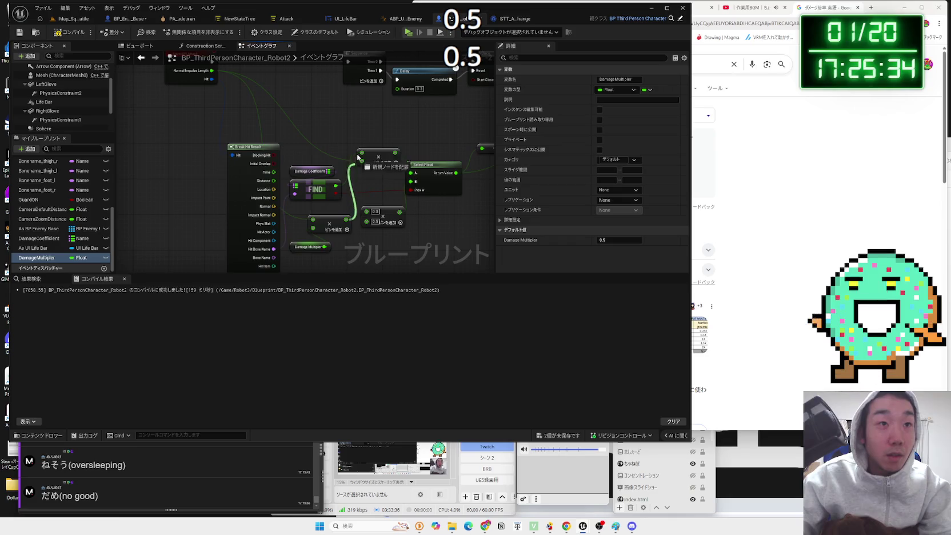
- Wire the FIND result into the multiply node's top input
right_click(365, 174)
key("Escape")
left_click_drag(337, 186, 362, 154)
mouse_move(333, 222)
left_mouse_down()
mouse_move(324, 243)
mouse_move(342, 219)
mouse_move(366, 212)
left_mouse_up()
left_click(325, 219, "ctrl")
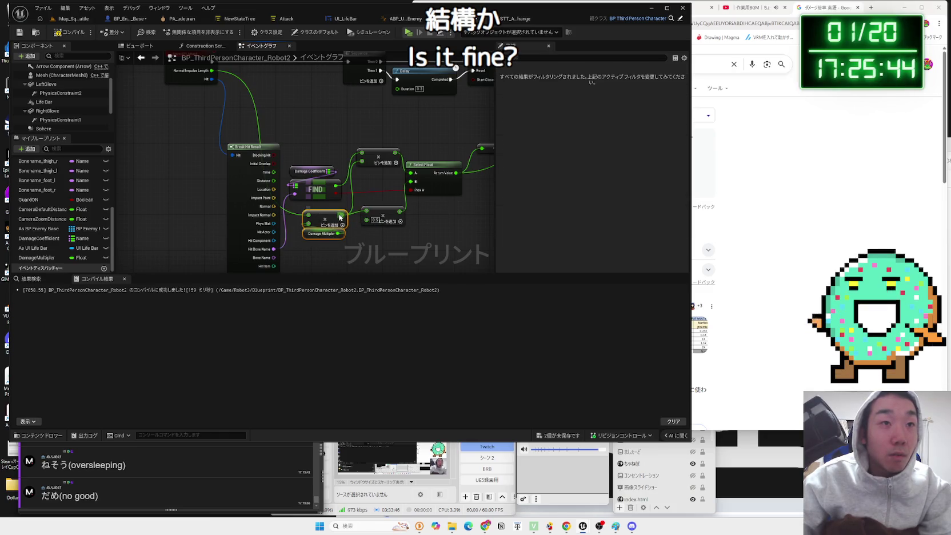
left_click_drag(377, 154, 377, 163)
- Line up the Damage Coefficient, FIND and multiply nodes, then move on to BP_Enemy_Base
left_click(311, 170)
left_click(319, 188, "ctrl")
left_click_drag(319, 189, 323, 162)
left_click(375, 165)
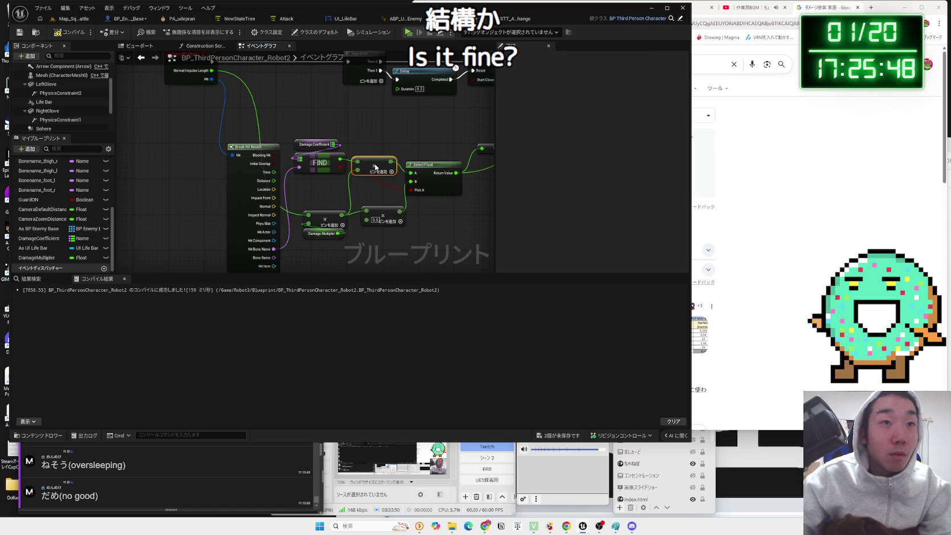
mouse_move(339, 228)
left_mouse_down()
mouse_move(337, 215)
mouse_move(375, 211)
left_mouse_up()
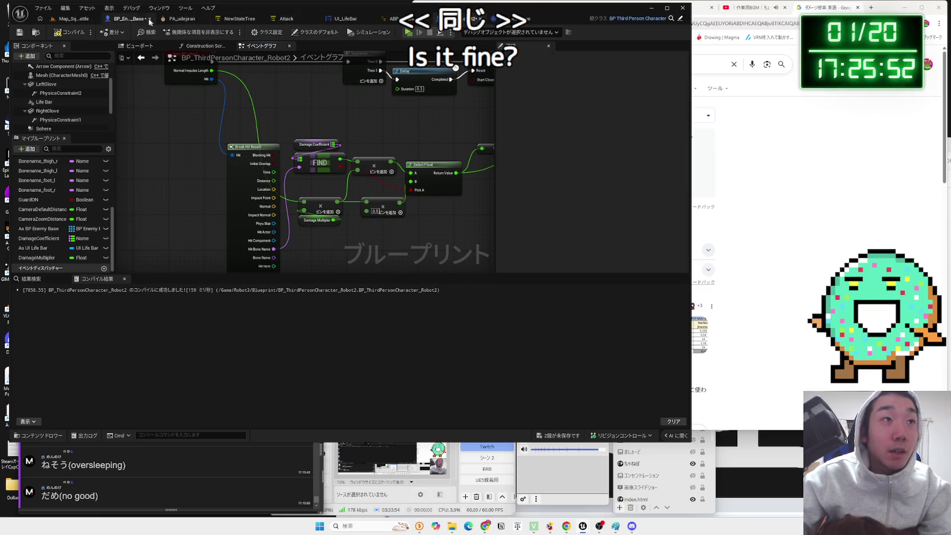
left_click(134, 18)
left_click_drag(364, 179, 364, 159)
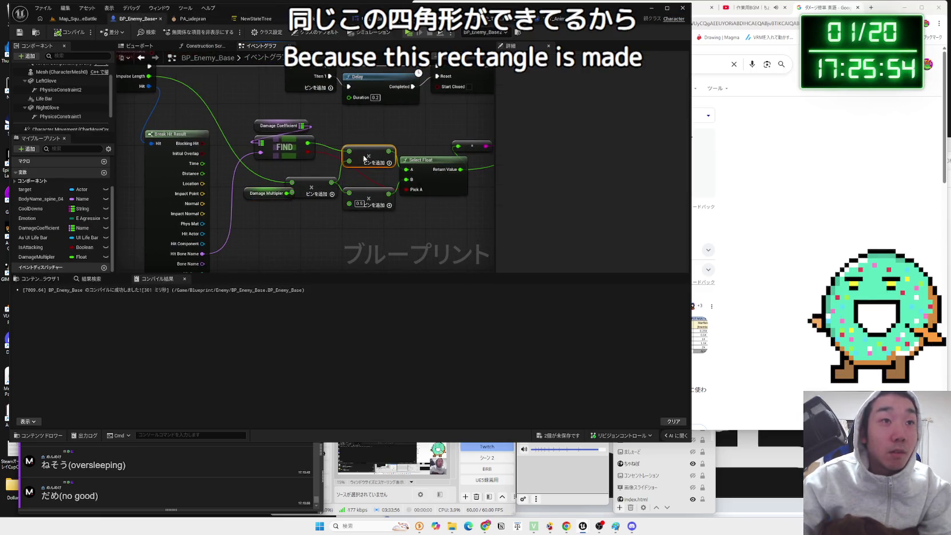
- Align the Damage Multiplier and 0.5 multiply nodes in both blueprints and save both assets
mouse_move(290, 207)
left_mouse_down()
mouse_move(291, 174)
mouse_move(270, 191)
left_mouse_up()
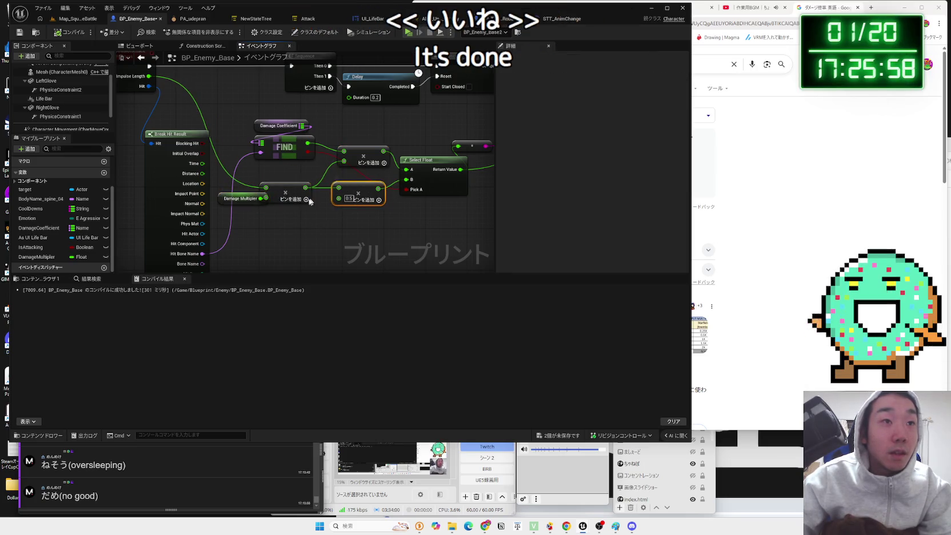
left_click_drag(377, 193, 366, 187)
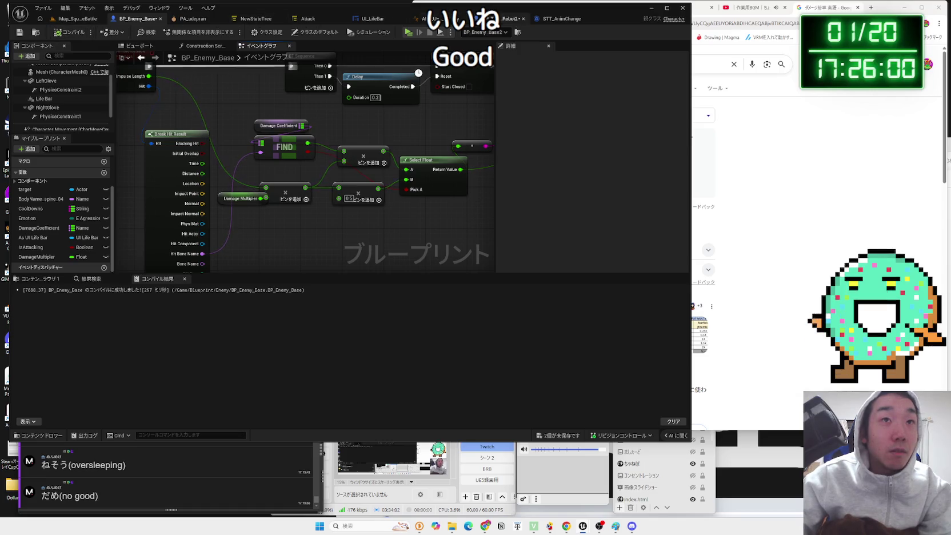
left_click(510, 18)
left_click_drag(383, 203, 378, 203)
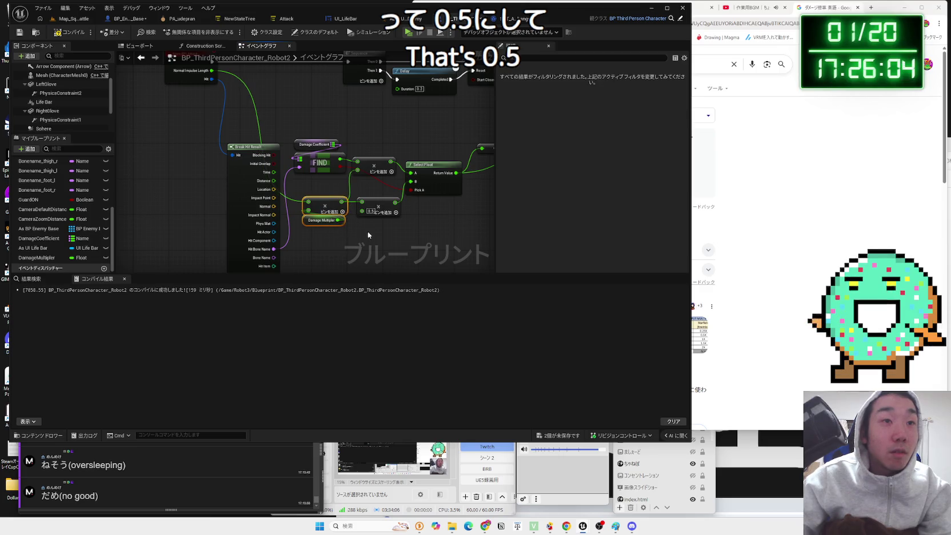
left_click(557, 436)
left_click(525, 345)
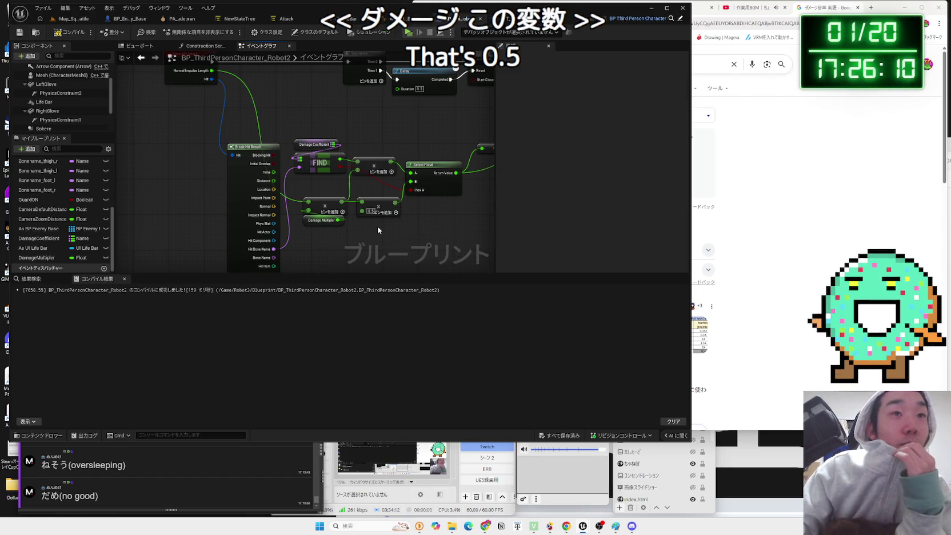
- Move the robot's hit-damage node group higher and compile the blueprint
left_click_drag(376, 226, 297, 265)
scroll(297, 265, "down", 2)
mouse_move(383, 211)
left_mouse_down()
mouse_move(216, 160)
mouse_move(219, 140)
left_mouse_up()
left_click(330, 201)
key("F7")
- Shift the Apply Damage, Self and Get Player Controller nodes right and save the blueprint
left_click_drag(368, 178, 307, 220)
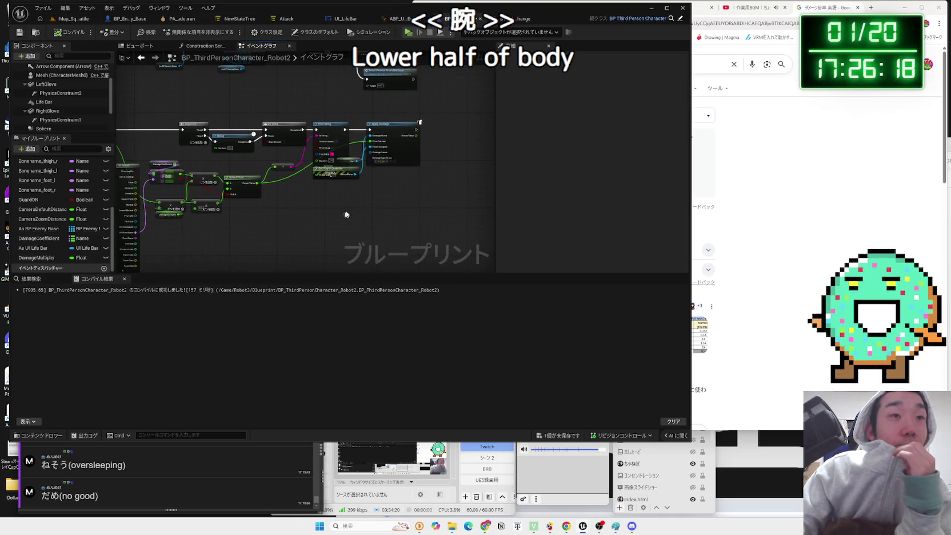
scroll(387, 191, "up", 3)
left_click_drag(446, 201, 336, 64)
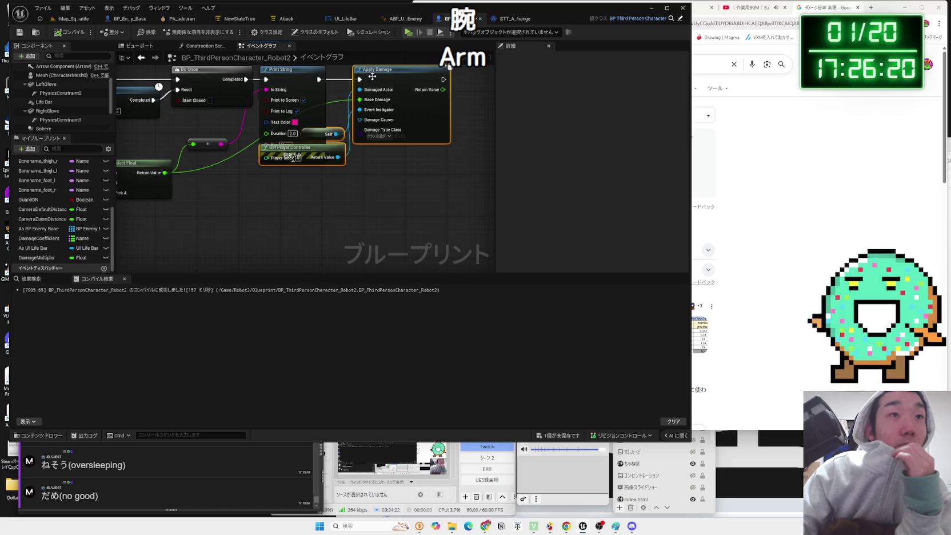
left_click_drag(407, 81, 441, 80)
left_click(254, 213)
left_click_drag(255, 213, 402, 202)
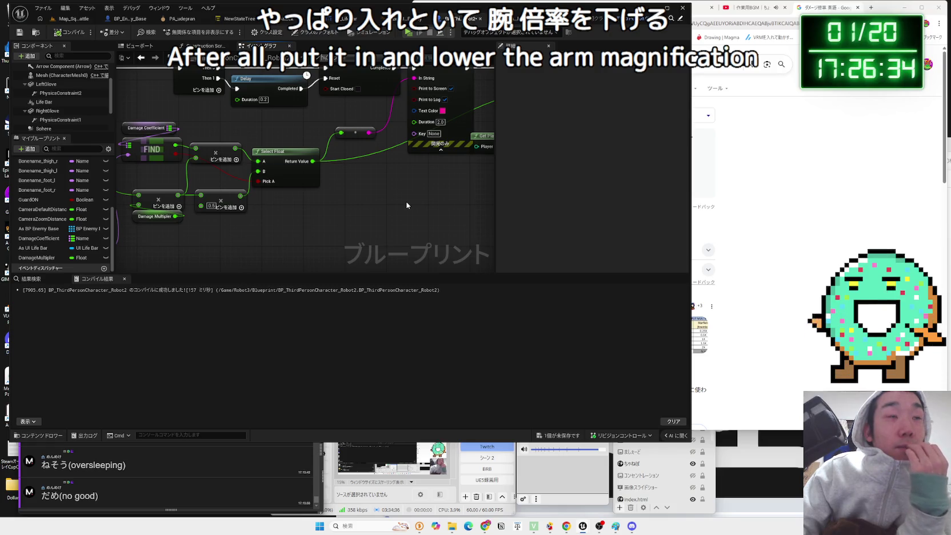
left_click_drag(167, 146, 275, 148)
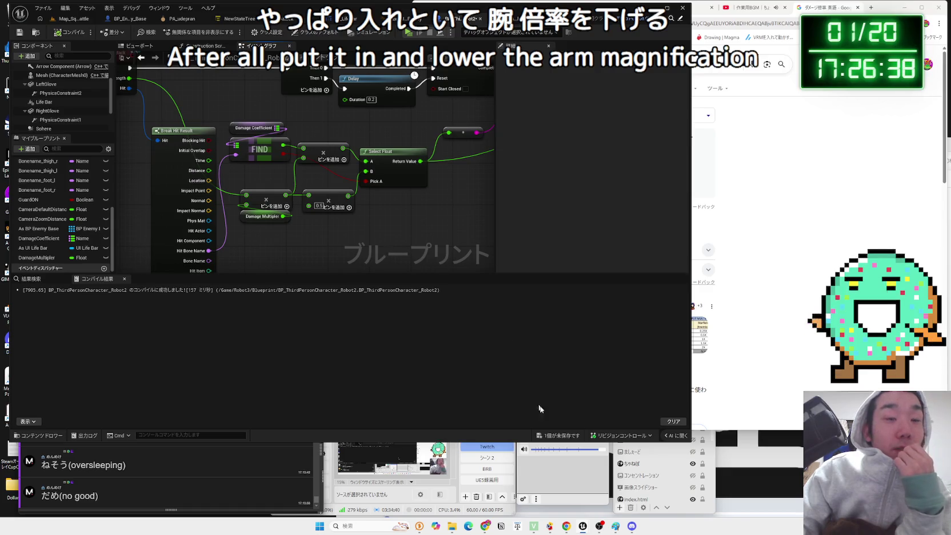
left_click(557, 436)
left_click(525, 350)
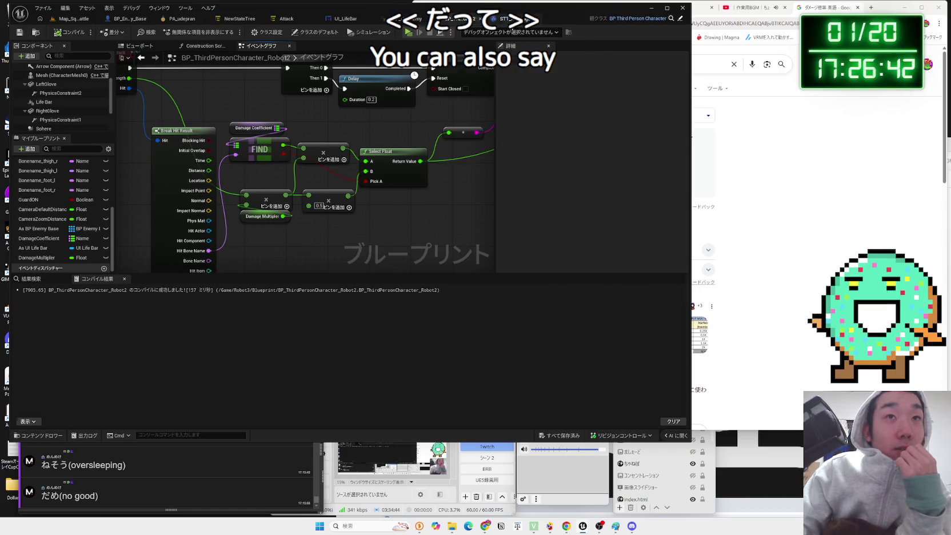
- Set Robot2's HealthComponent Max Health to 20000
left_click(514, 18)
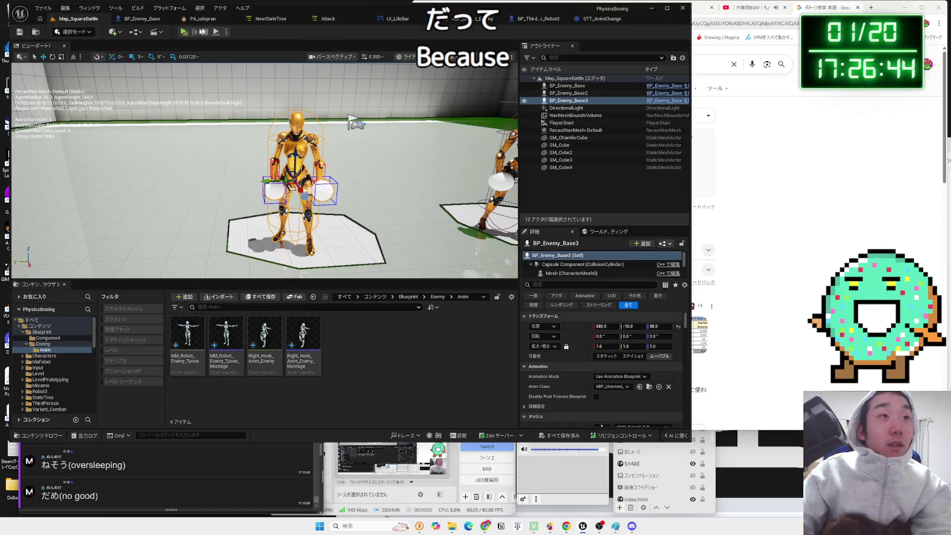
left_click(537, 19)
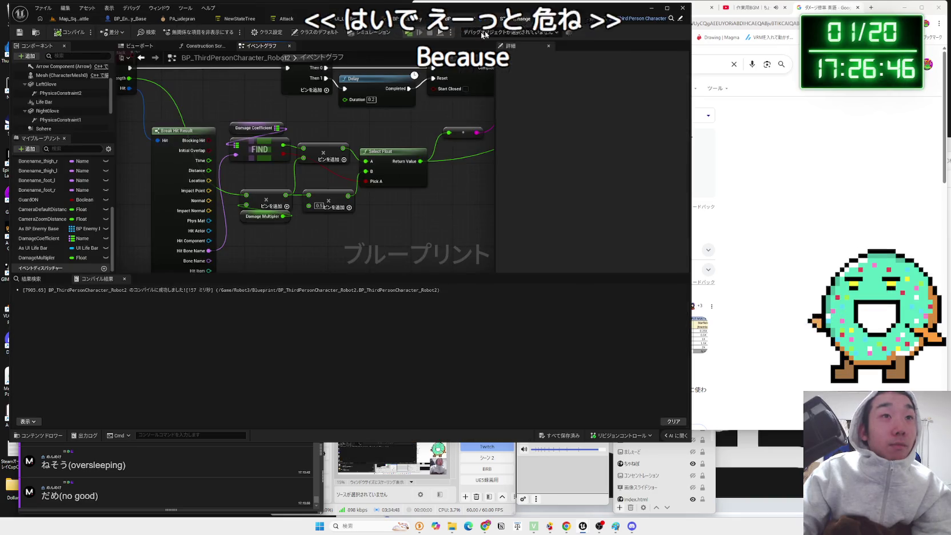
scroll(46, 126, "down", 3)
left_click(50, 126)
type("3")
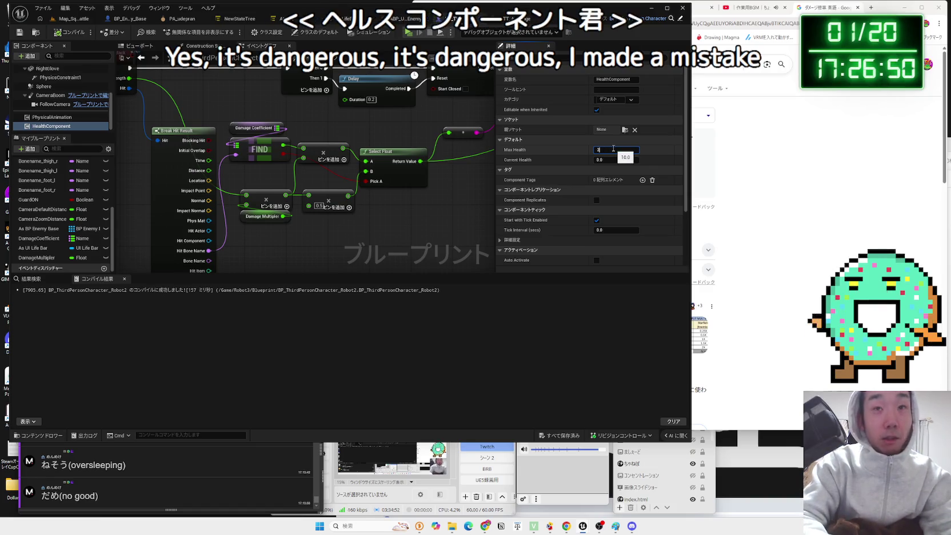
type("000")
key("Return")
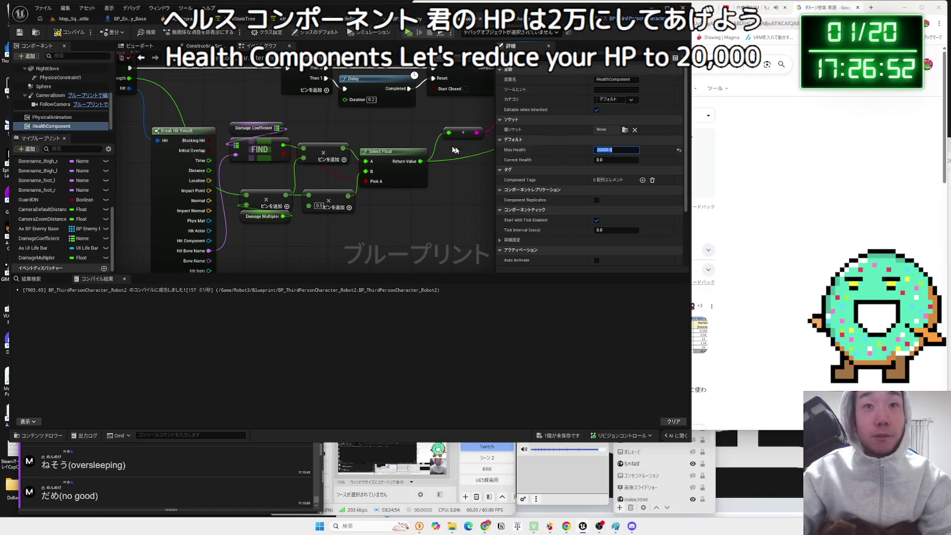
- Play-test the Map_SquareBattle level, stop it, and bring up the UI_LifeBar graph
left_click(71, 18)
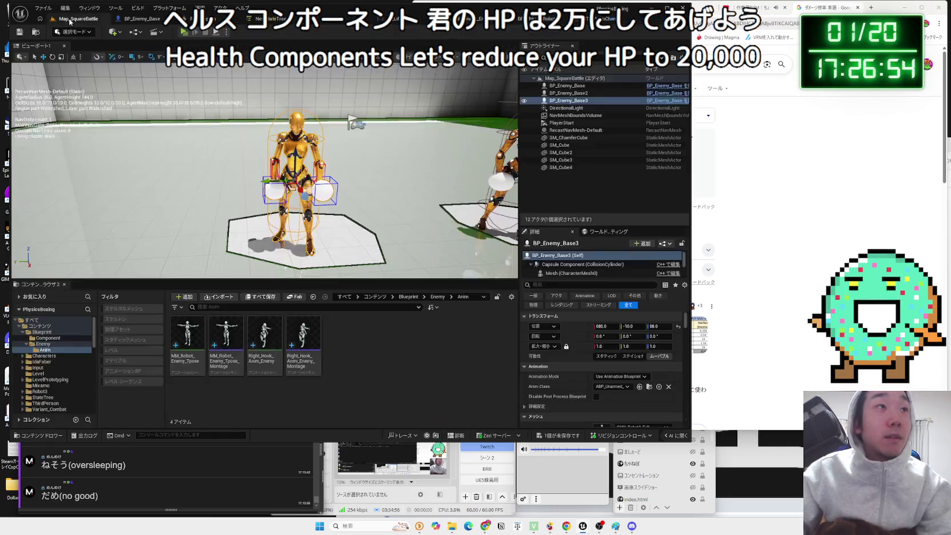
left_click(183, 32)
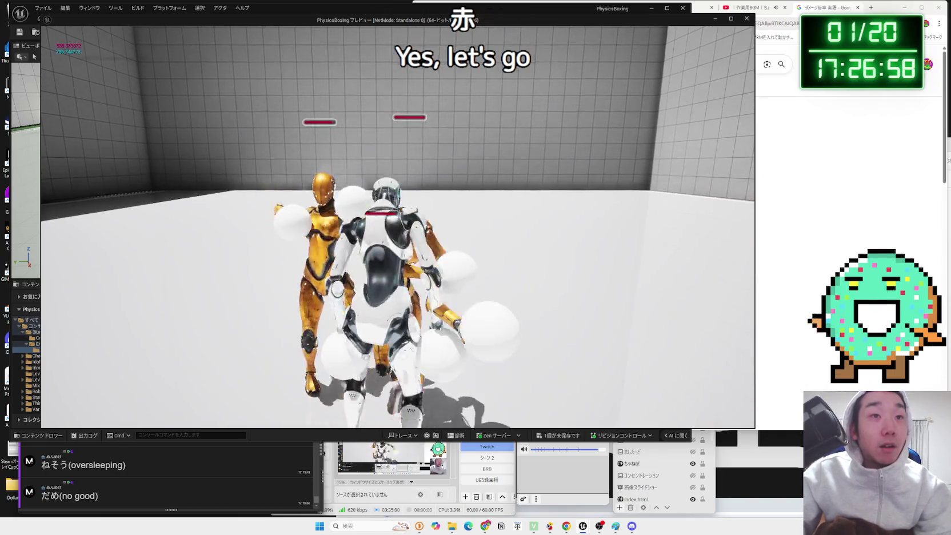
key("Escape")
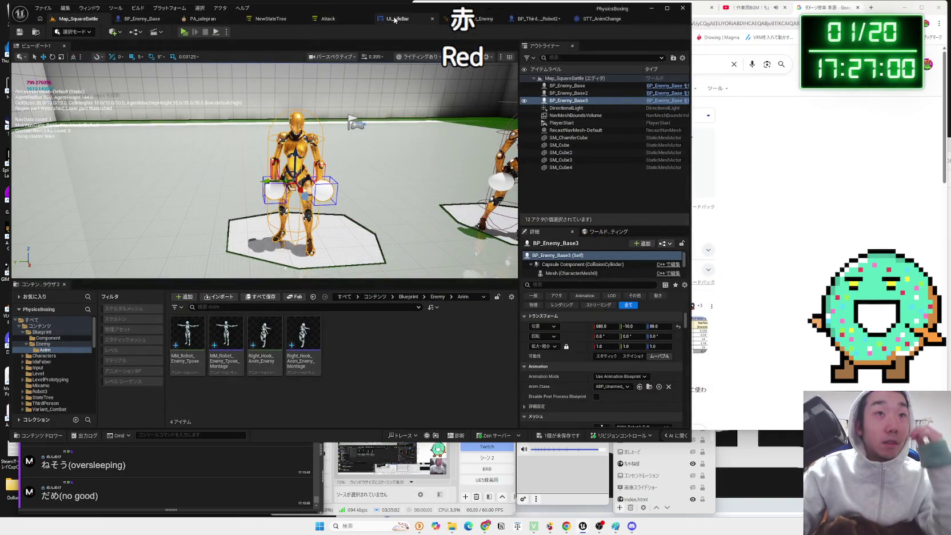
left_click(394, 19)
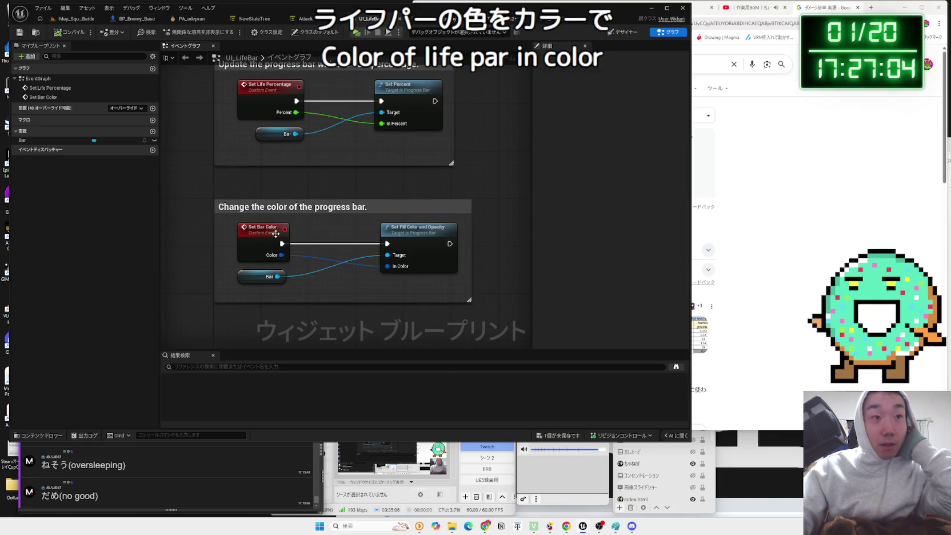
- Arrange Robot2's BeginPlay nodes and place the Life Bar getter below Get User Widget Object
left_click(551, 22)
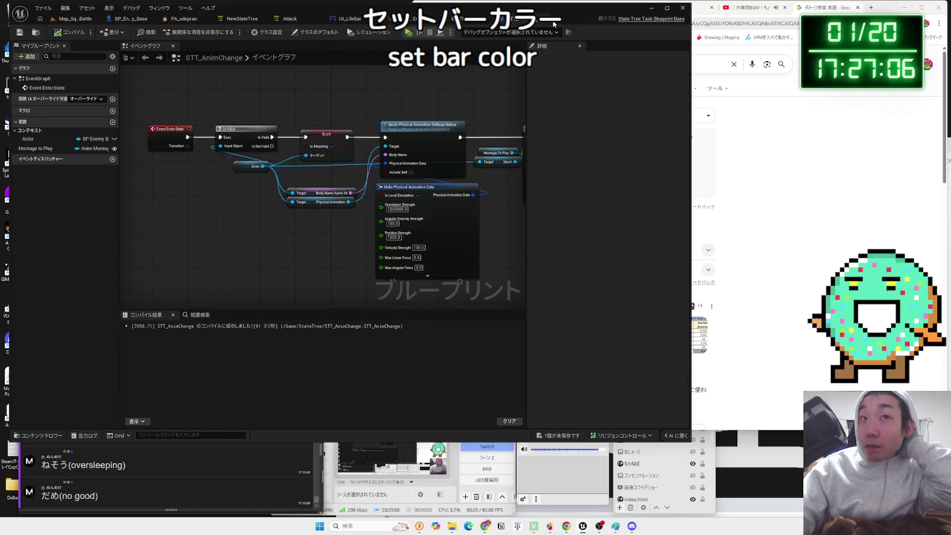
left_click(469, 21)
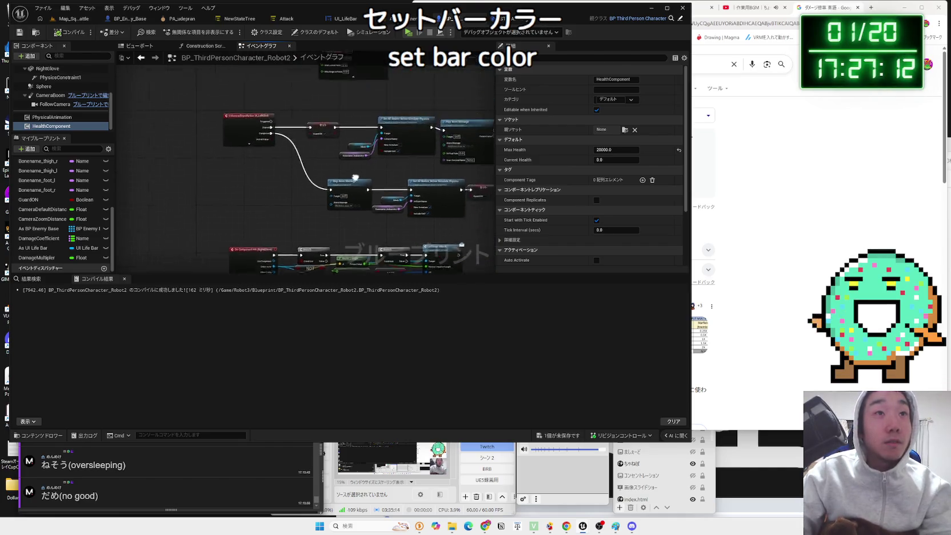
mouse_move(365, 212)
left_mouse_down()
mouse_move(392, 191)
mouse_move(439, 194)
left_mouse_up()
mouse_move(364, 151)
left_mouse_down()
mouse_move(246, 117)
mouse_move(245, 158)
mouse_move(284, 158)
mouse_move(319, 174)
left_mouse_up()
type("set ba")
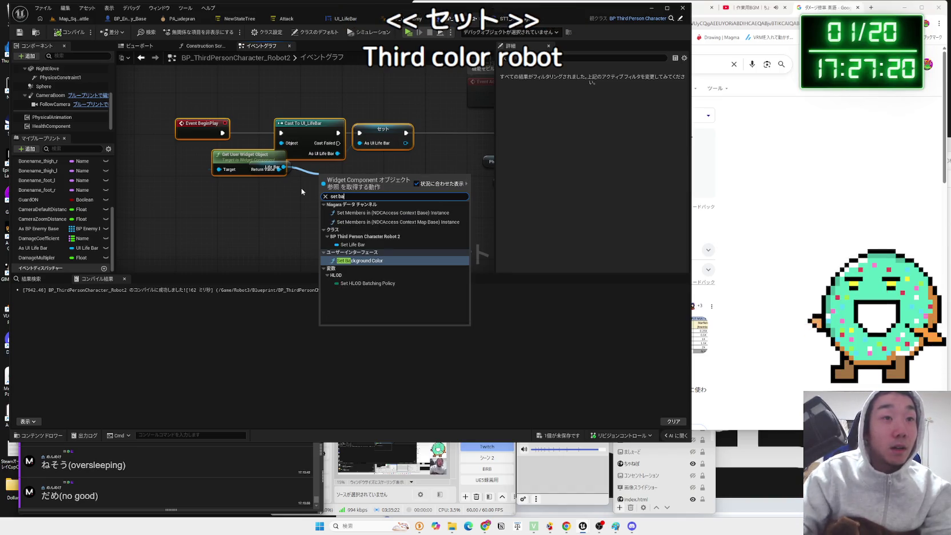
left_click(272, 220)
mouse_move(276, 171)
left_mouse_down()
mouse_move(242, 203)
mouse_move(269, 206)
left_mouse_up()
- Add a Set Background Color node and wire Life Bar into Get User Widget Object's Target
type("set ba")
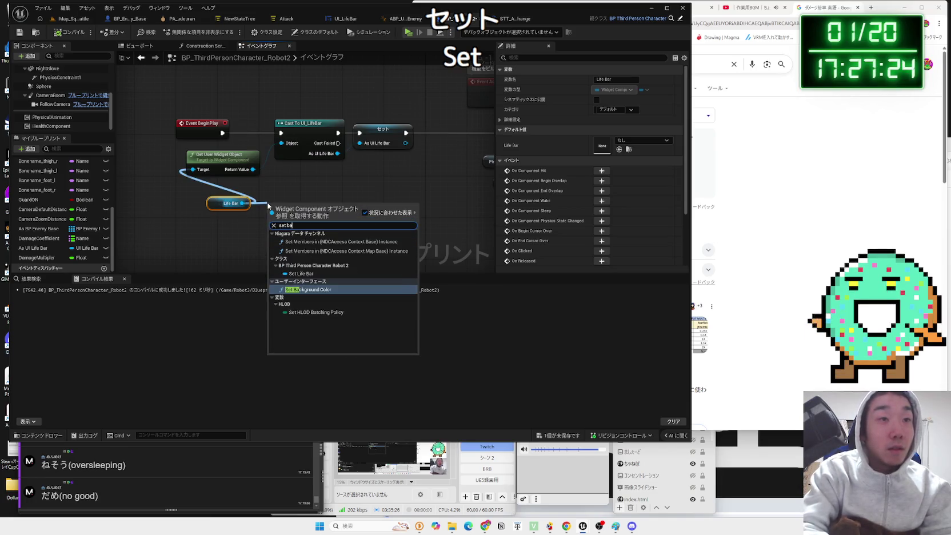
left_click(321, 290)
mouse_move(279, 204)
left_mouse_down()
mouse_move(398, 164)
mouse_move(410, 140)
mouse_move(353, 132)
left_mouse_up()
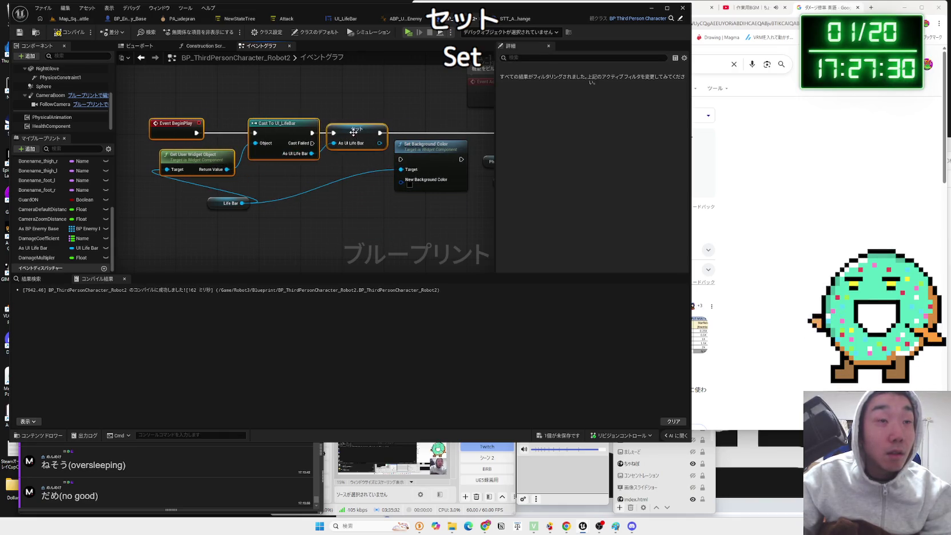
left_click_drag(160, 186, 151, 184)
left_click_drag(242, 202, 166, 169)
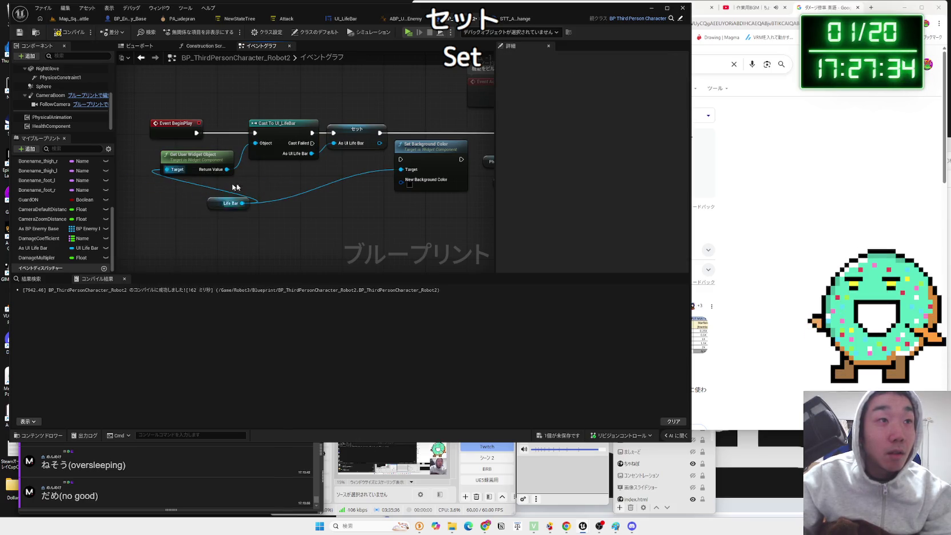
left_click_drag(237, 203, 227, 203)
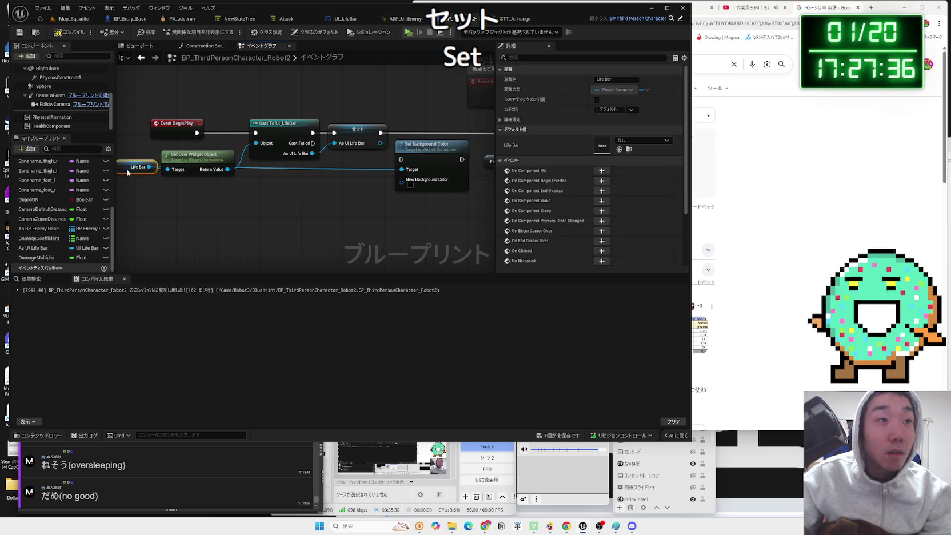
- Replace Set Background Color with a white Set Bar Color after Set, then start a test play
left_click_drag(377, 189, 377, 189)
type("set bar")
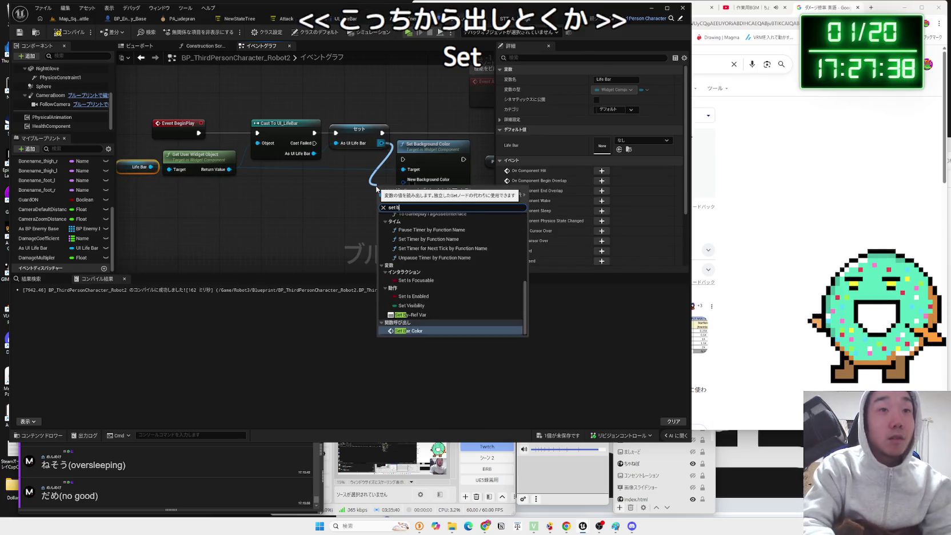
key("Return")
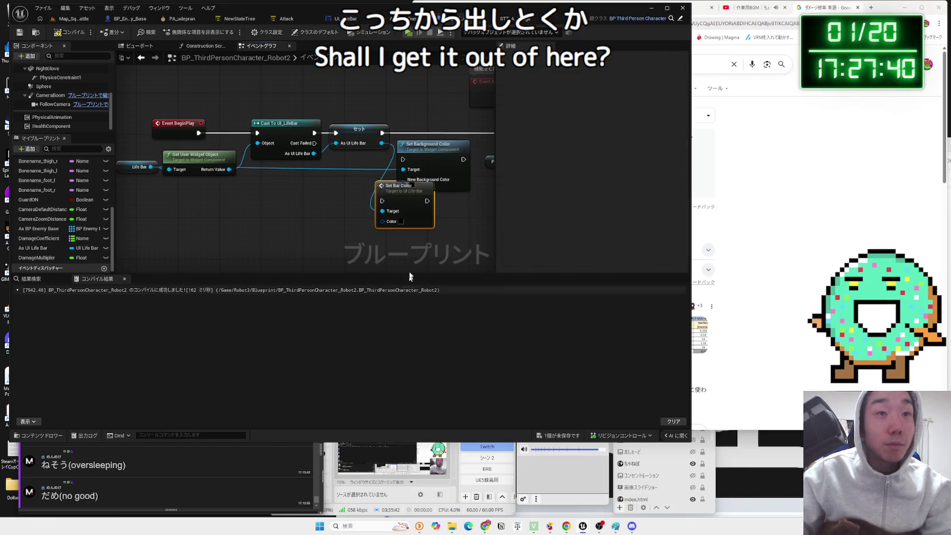
key("Delete")
mouse_move(411, 200)
left_mouse_down()
mouse_move(442, 132)
mouse_move(347, 129)
left_mouse_up()
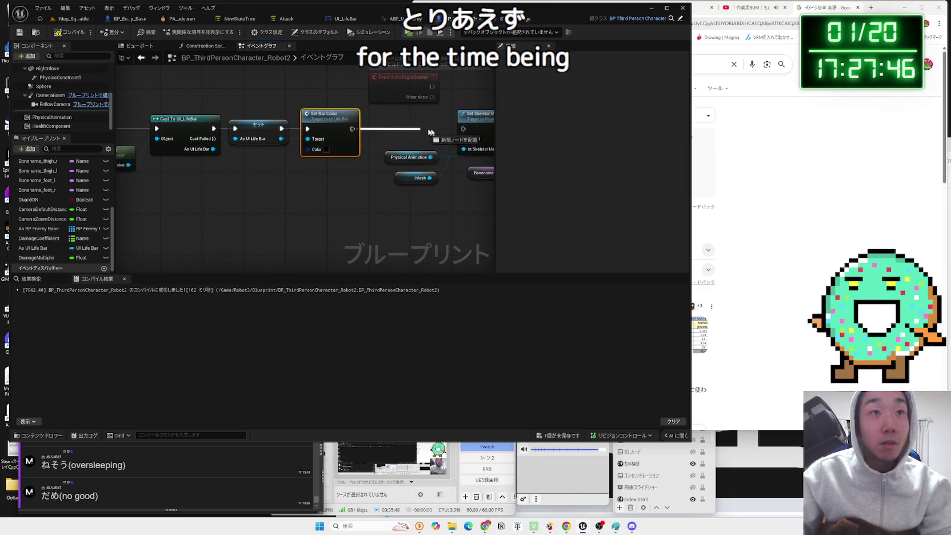
left_click(327, 149)
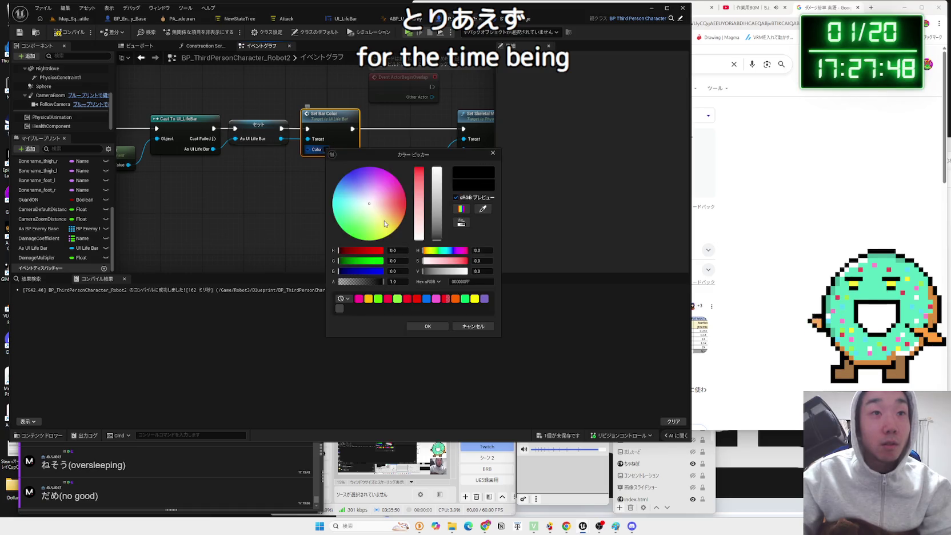
left_click(428, 326)
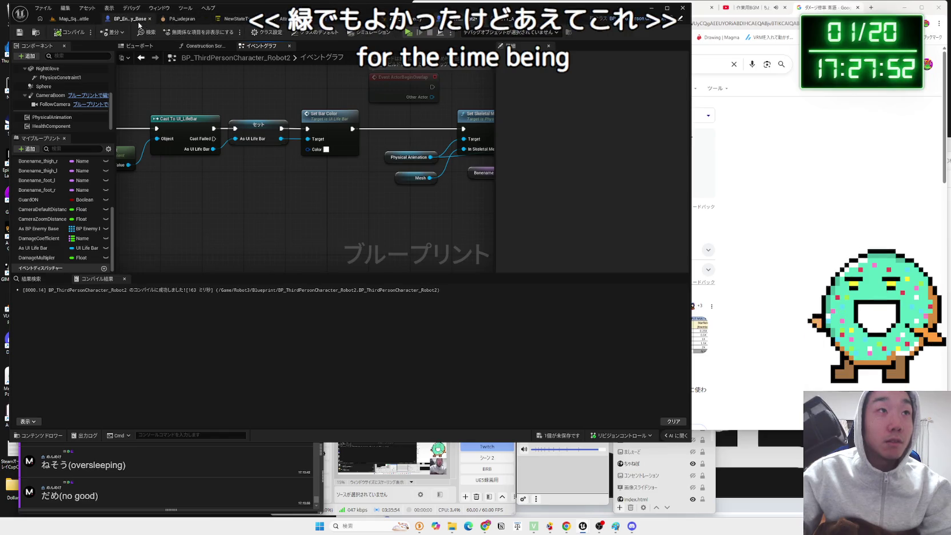
left_click(73, 18)
left_click(157, 33)
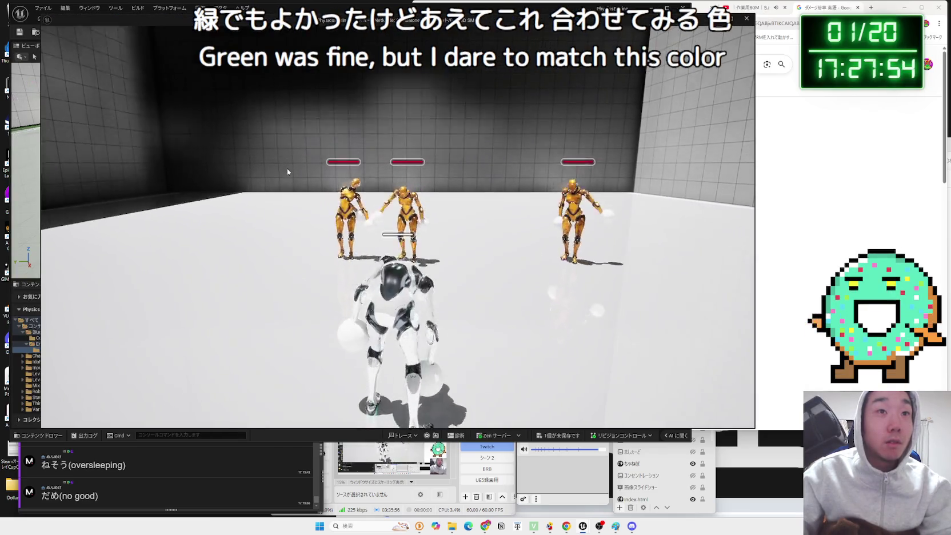
- Walk the robot to the gold enemies and punch them, then stop the session
left_click(287, 168)
key("w")
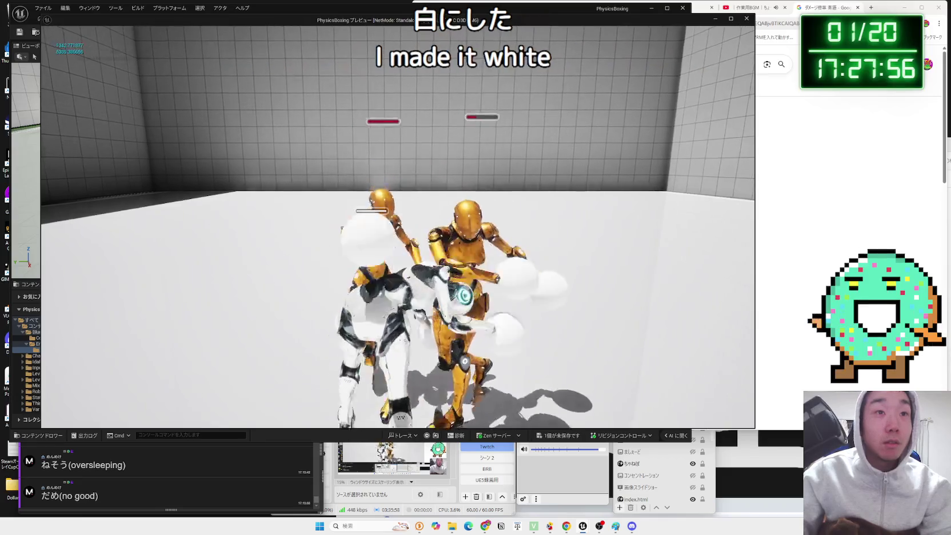
key("w")
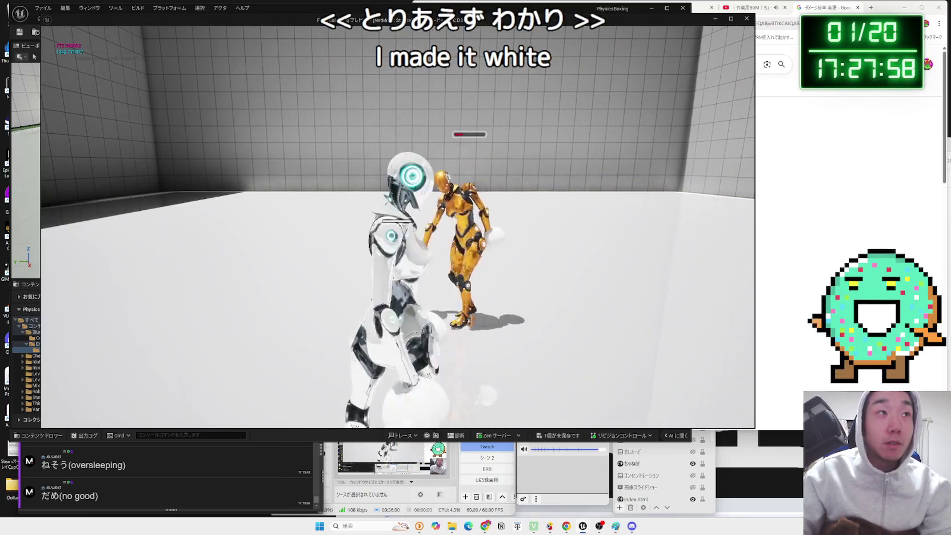
key("w")
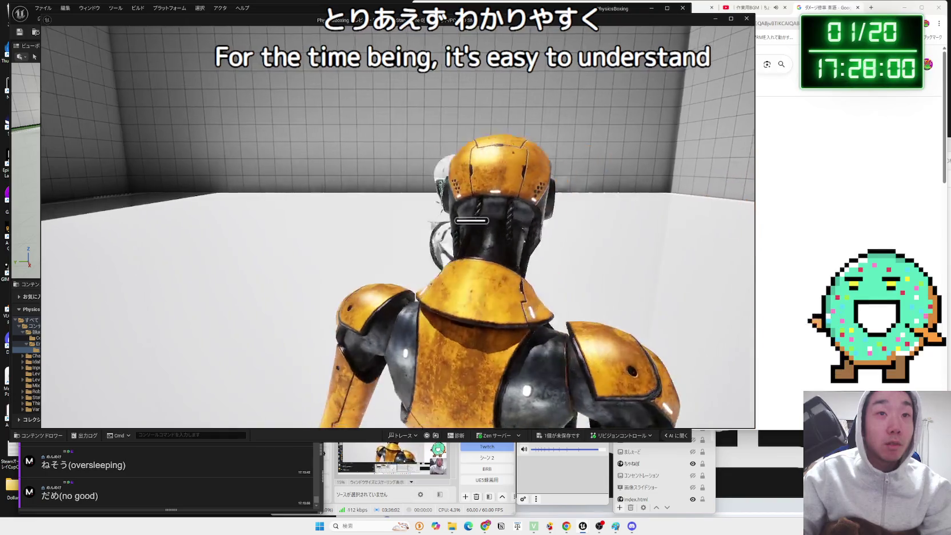
key("w")
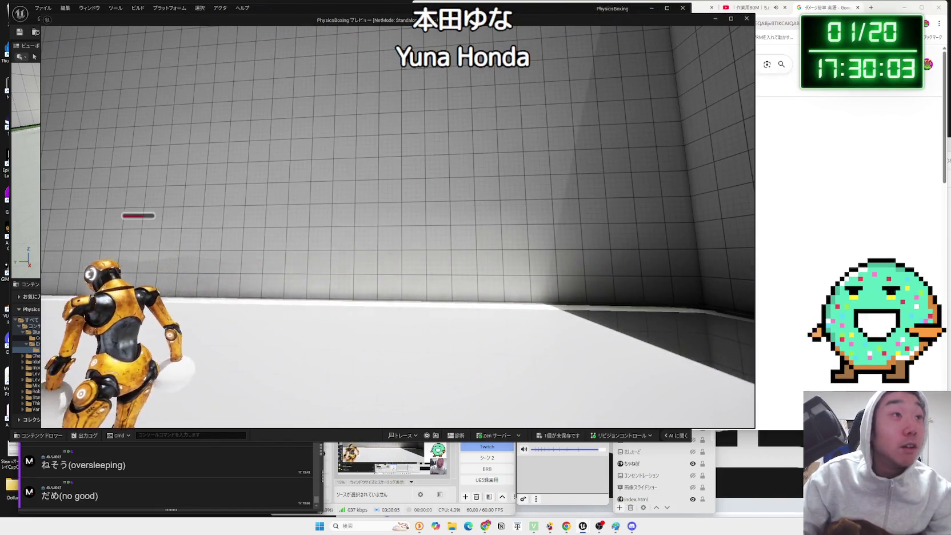
key("Escape")
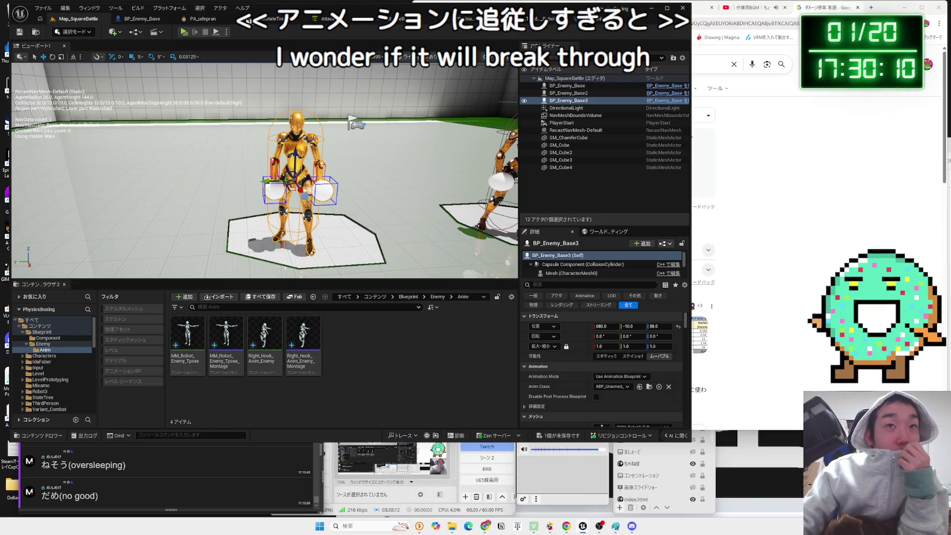
- Break the exec wire from the physical-animation settings call into Finish Task, then play again
left_click(597, 23)
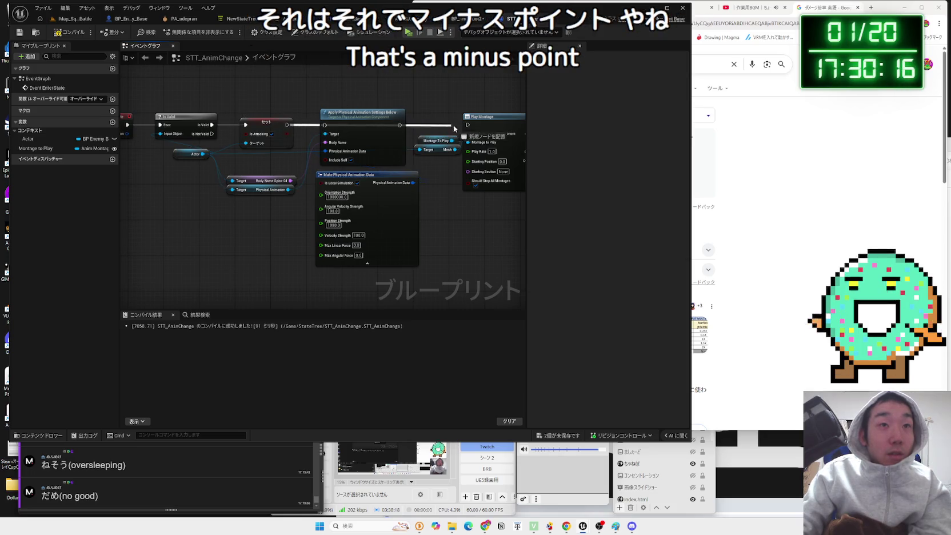
left_click_drag(468, 124, 313, 133)
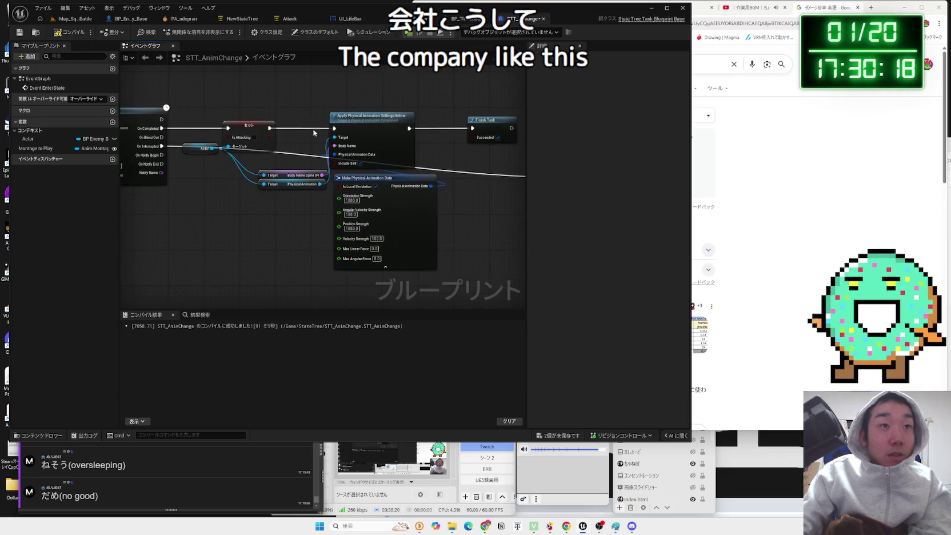
left_click(472, 128, "alt")
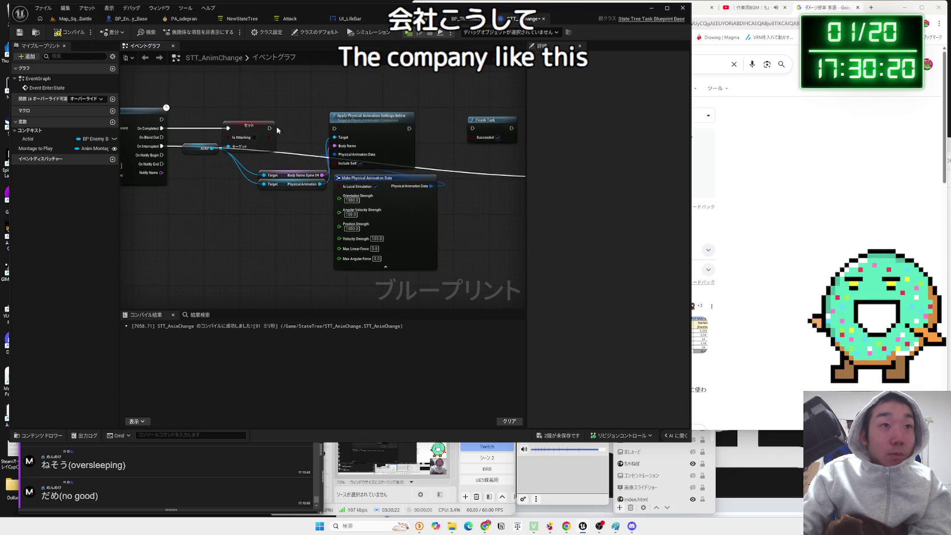
left_click(73, 18)
left_click(183, 32)
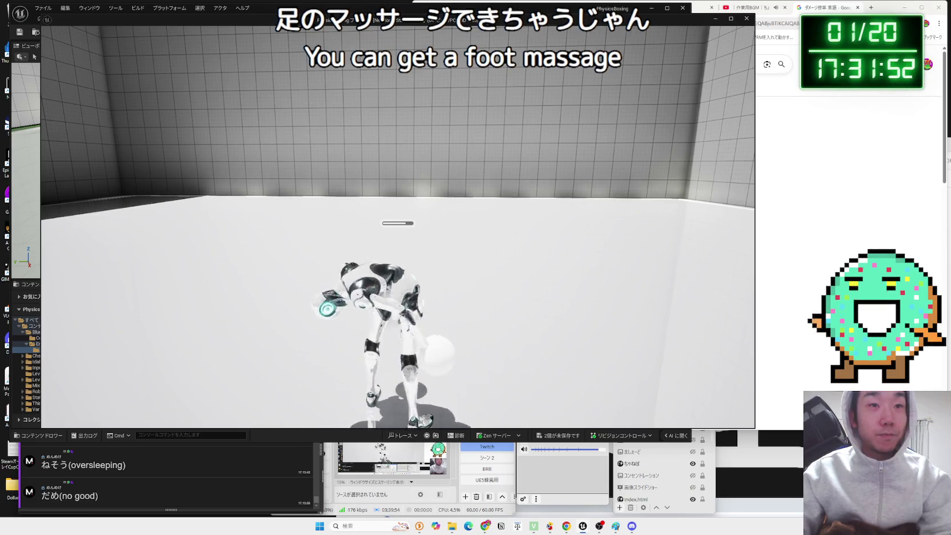
- Stop the PhysicsBoxing play session with Esc
key("Escape")
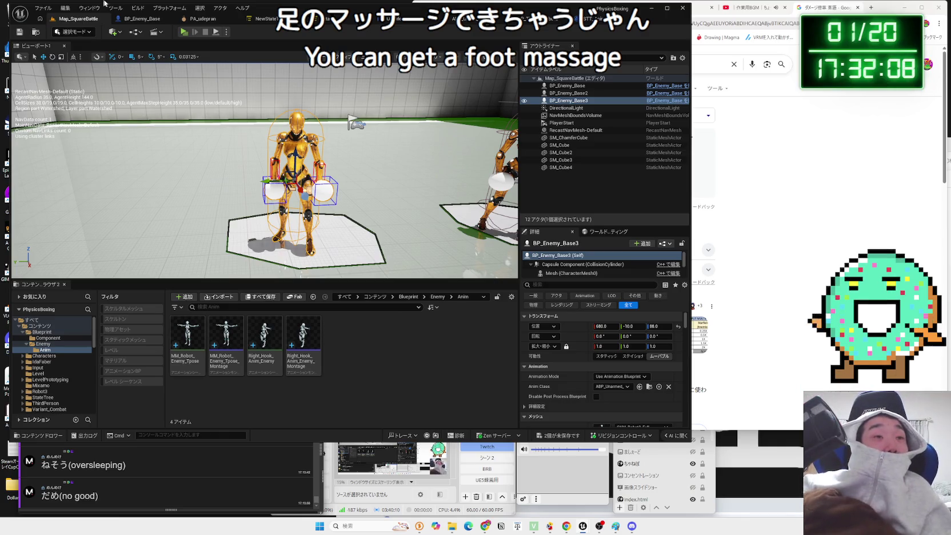
- Reopen the STT_AnimChange event graph and inspect its Body Name Spine 04 variable
left_click(343, 19)
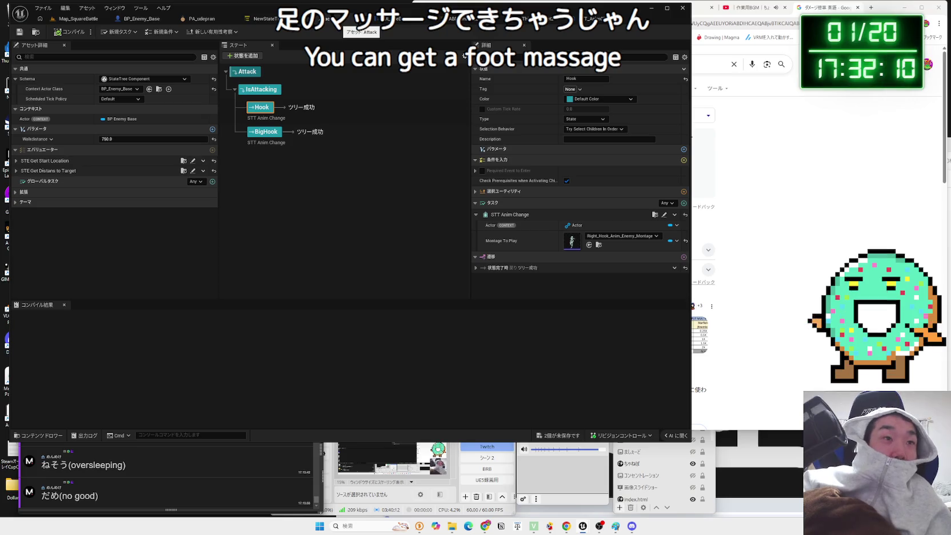
left_click(396, 21)
left_click(377, 20)
left_click(352, 22)
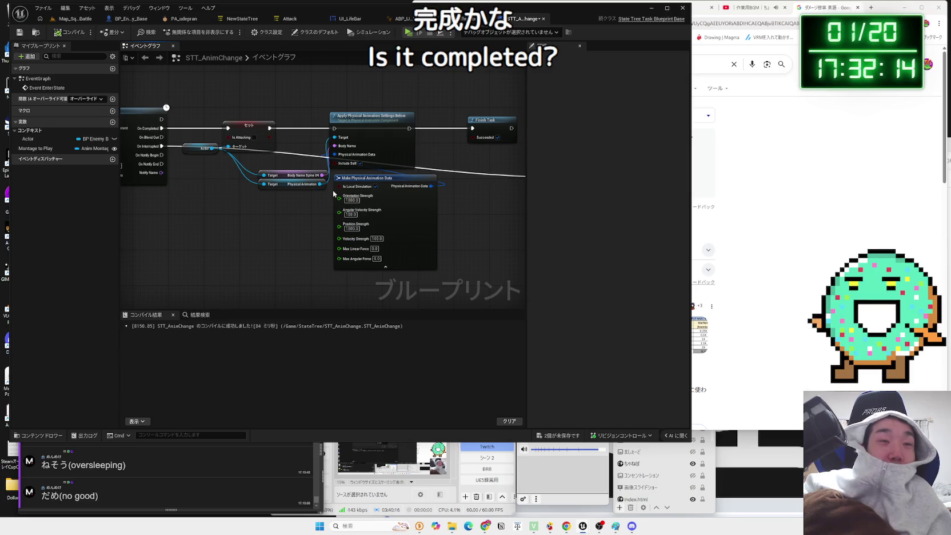
left_click_drag(411, 181, 394, 181)
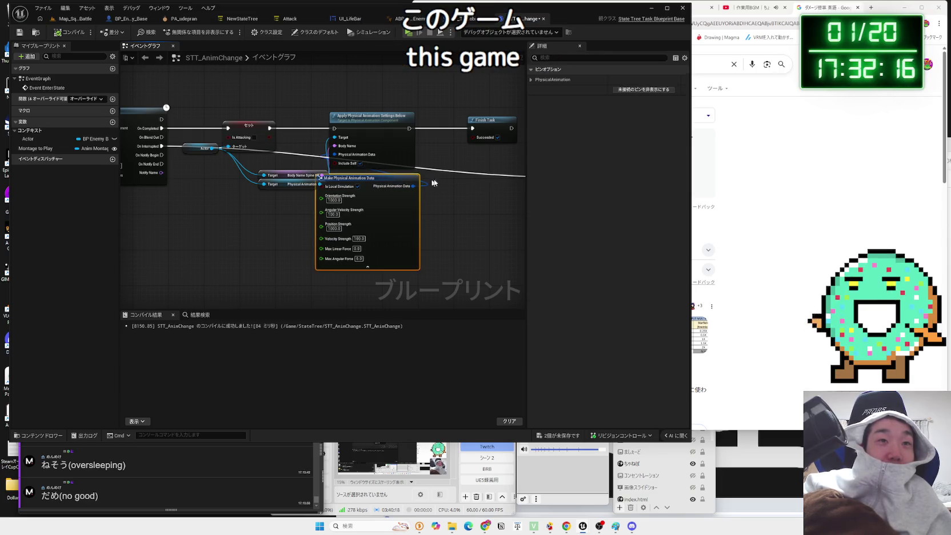
key("ctrl+z")
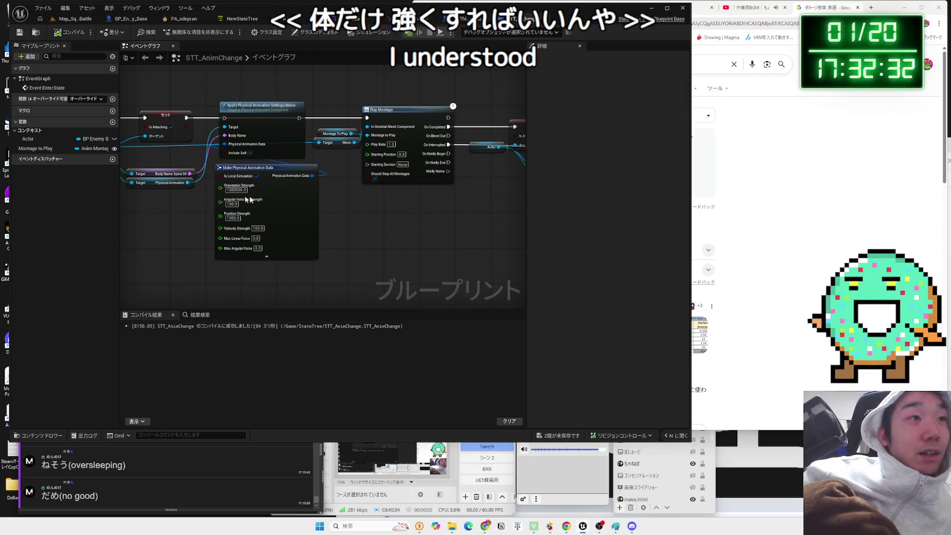
left_click(162, 174)
left_click(152, 218)
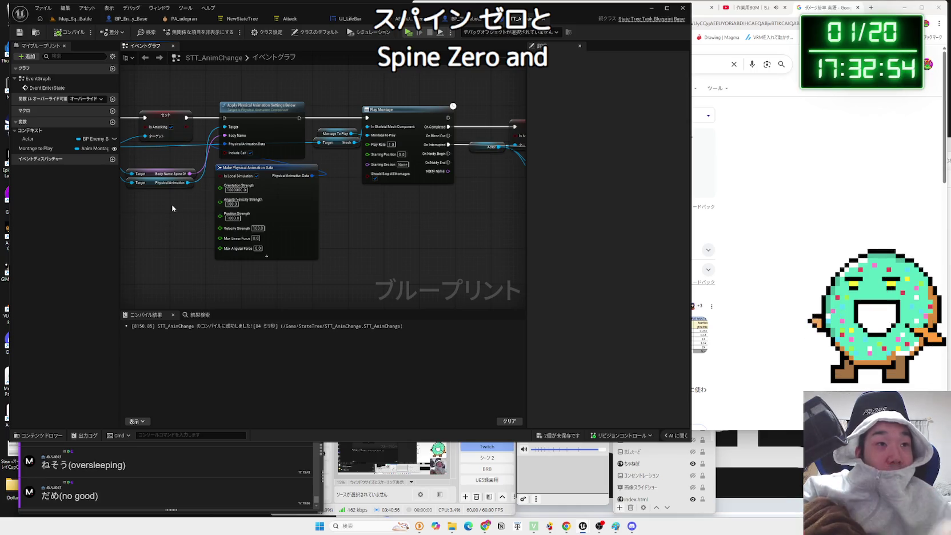
- Add an Apply Physical Animation Settings node and connect Actor to the Physical Animation getter
left_click_drag(178, 206, 247, 231)
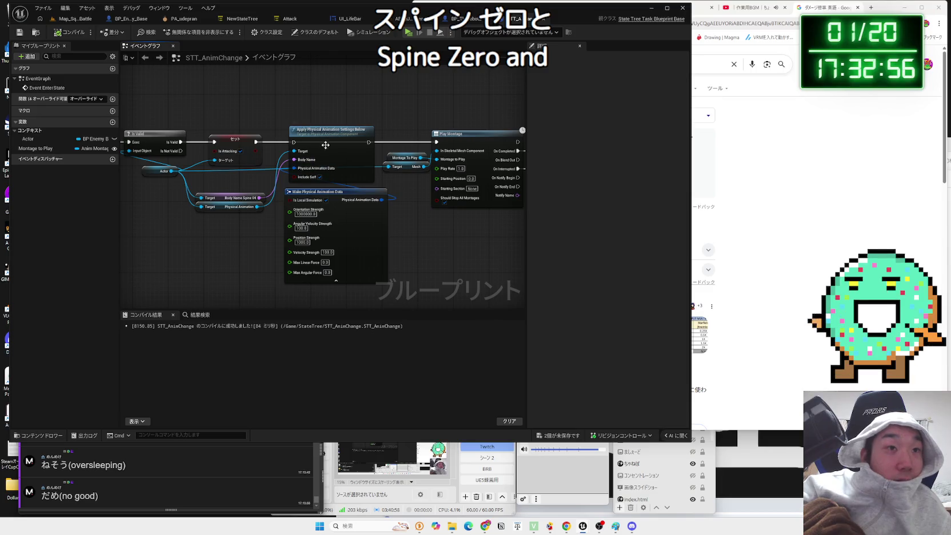
mouse_move(297, 201)
left_mouse_down()
mouse_move(309, 166)
mouse_move(277, 175)
mouse_move(285, 183)
mouse_move(246, 230)
left_mouse_up()
type("apply")
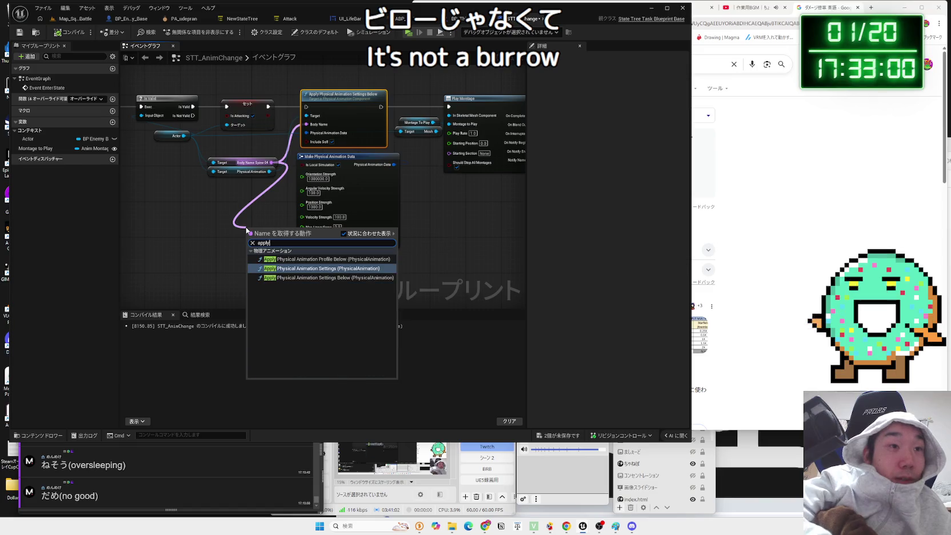
left_click(313, 267)
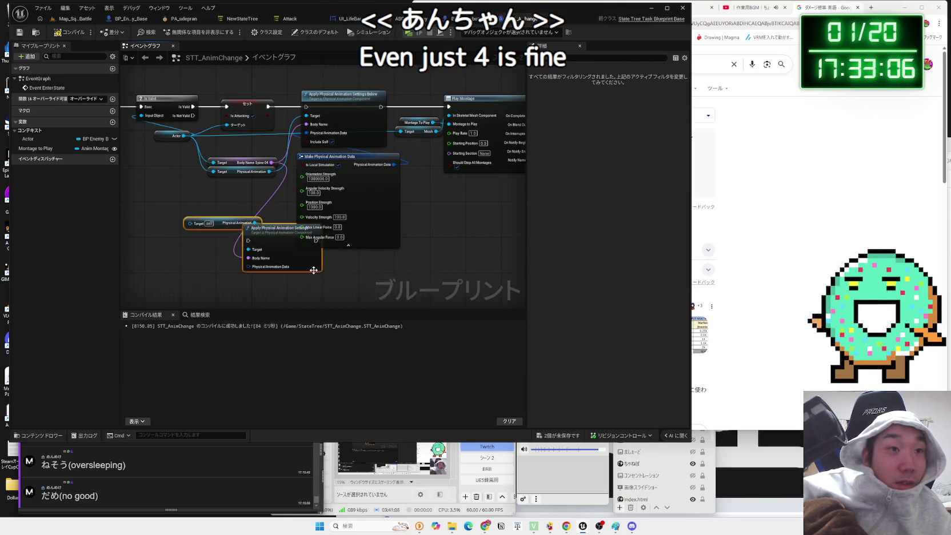
left_click(160, 261)
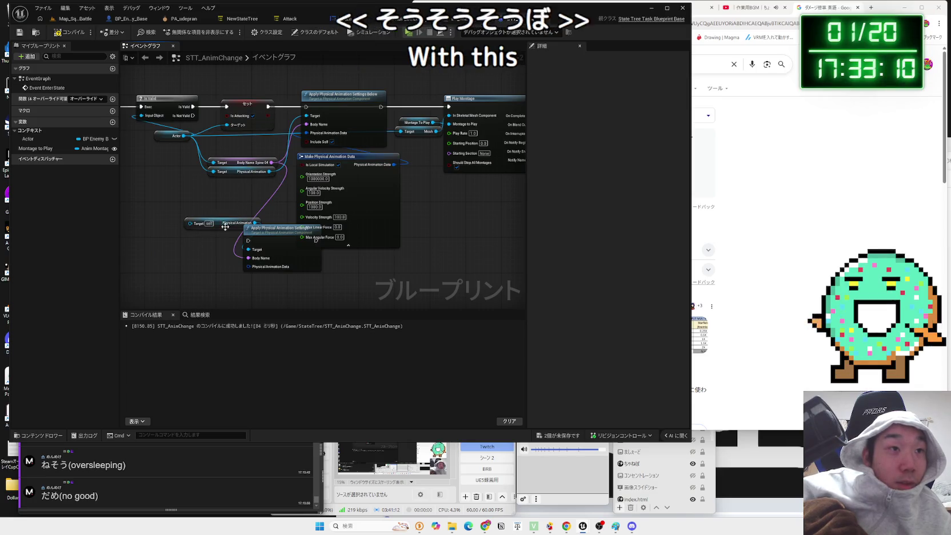
left_click_drag(231, 225, 209, 222)
left_click_drag(184, 135, 174, 222)
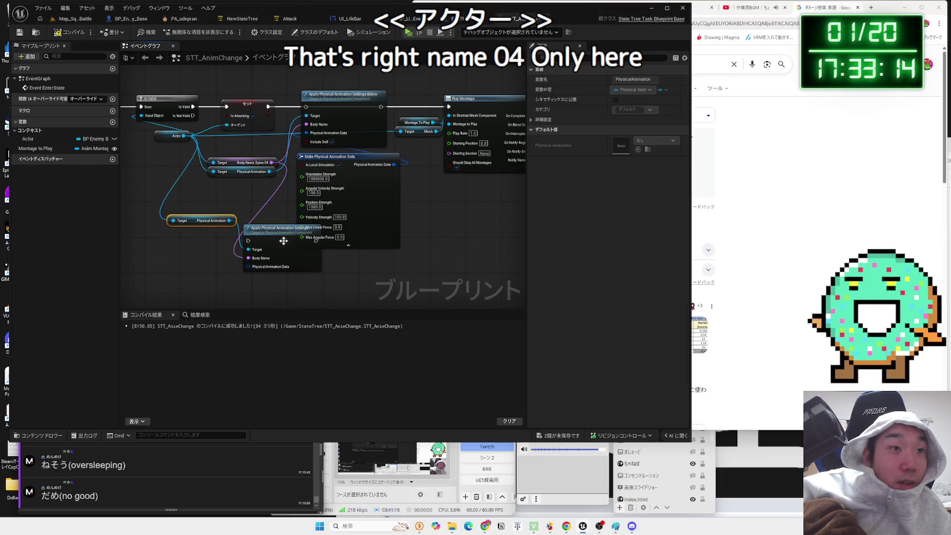
- Delete the '…Below' node and wire the new Apply node between Set and Play Montage
left_click(357, 102)
key("Delete")
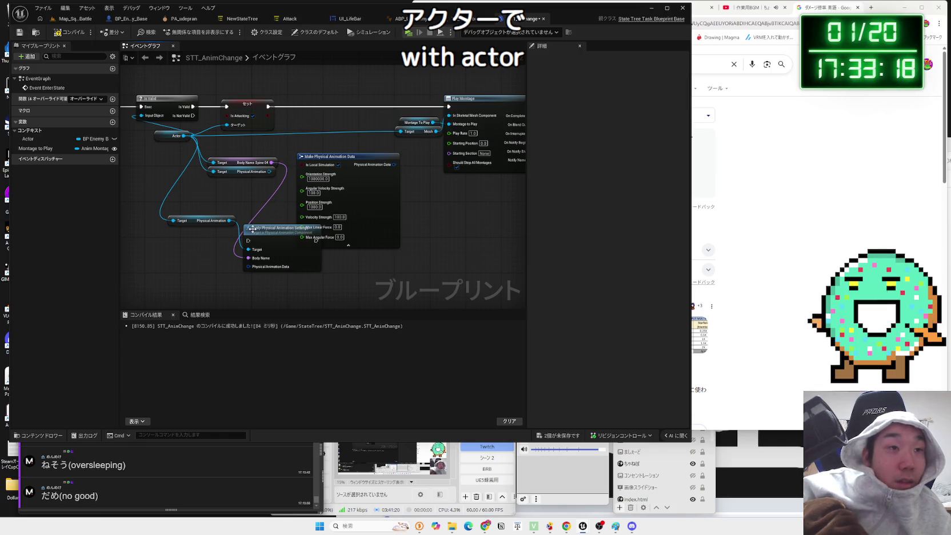
left_click_drag(253, 228, 322, 85)
mouse_move(389, 165)
left_mouse_down()
mouse_move(384, 131)
mouse_move(323, 126)
mouse_move(338, 106)
left_mouse_up()
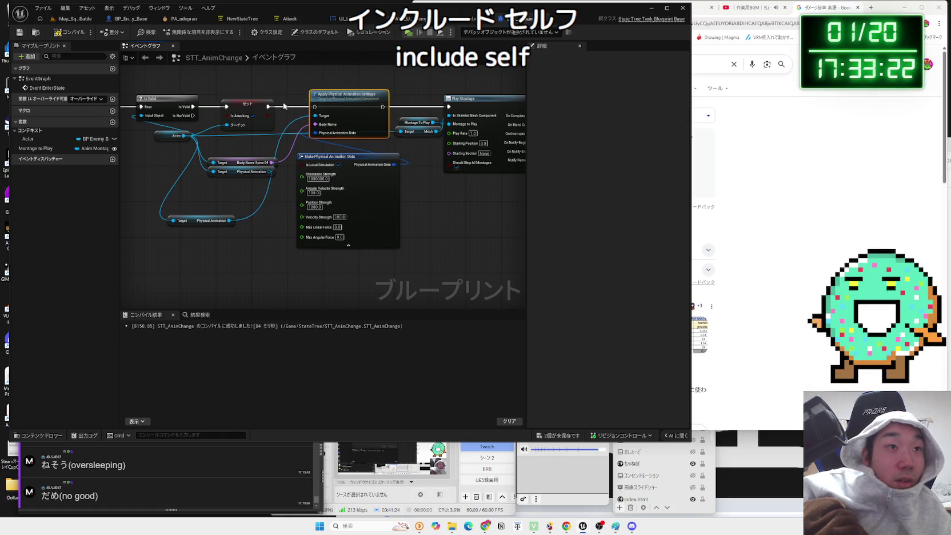
left_click_drag(336, 98, 422, 111)
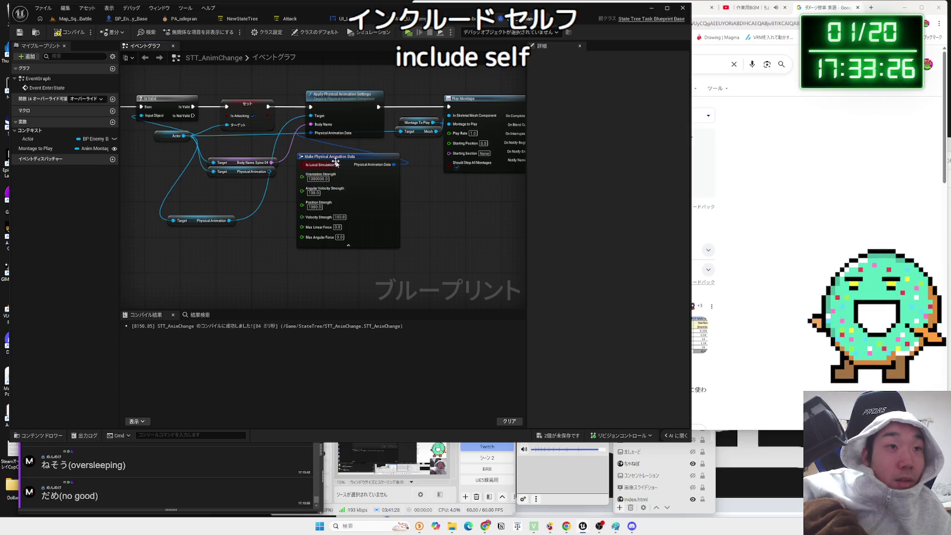
- Remove the duplicate Physical Animation getter and tidy the Make Physical Animation Data node
left_click_drag(335, 164, 313, 170)
left_click_drag(195, 224, 233, 195)
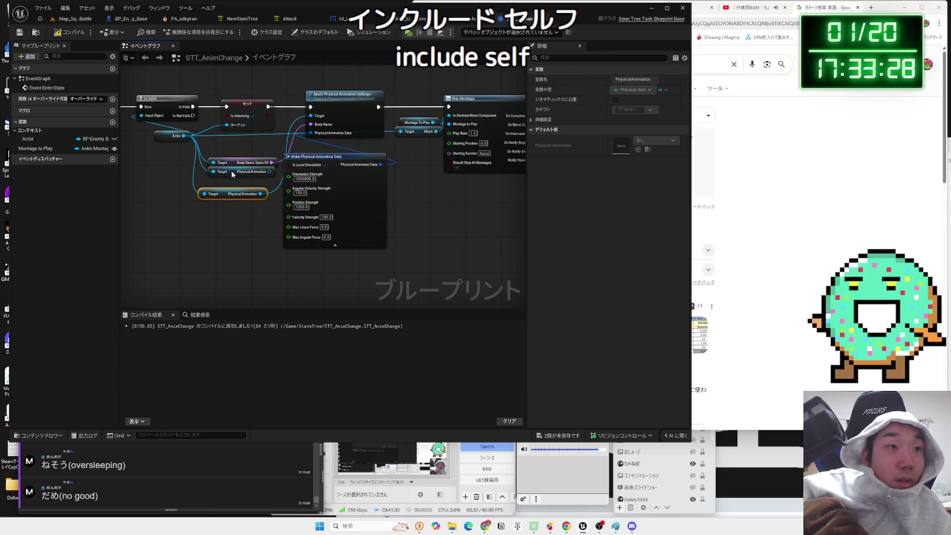
key("Delete")
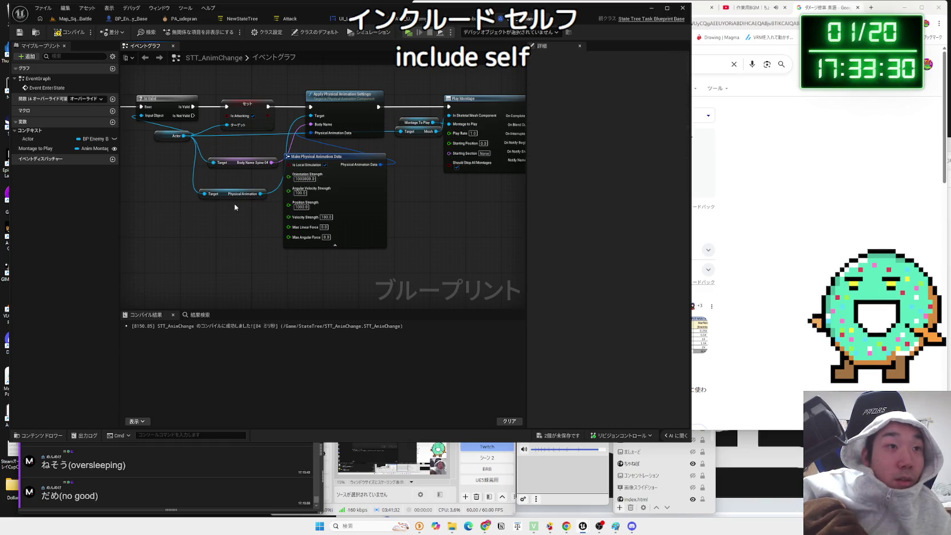
left_click_drag(235, 198, 244, 189)
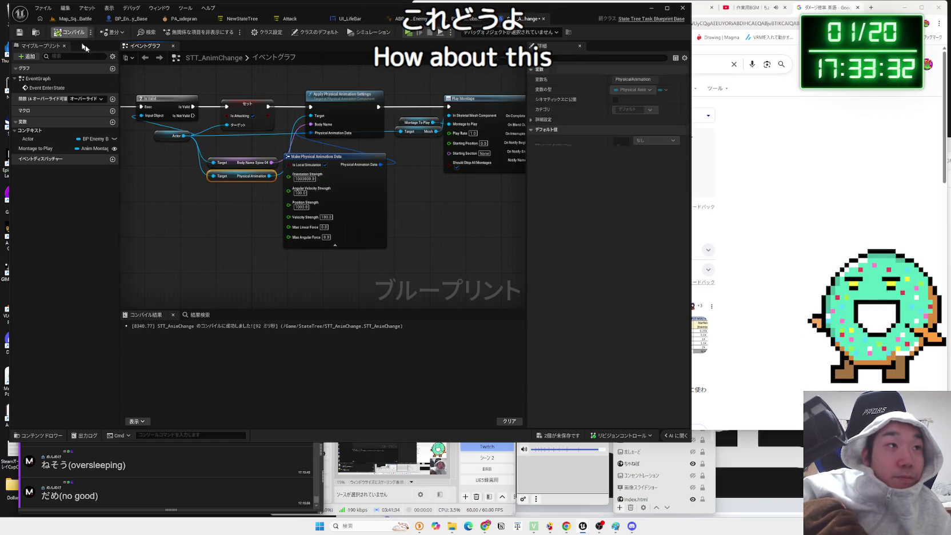
left_click_drag(333, 276, 355, 261)
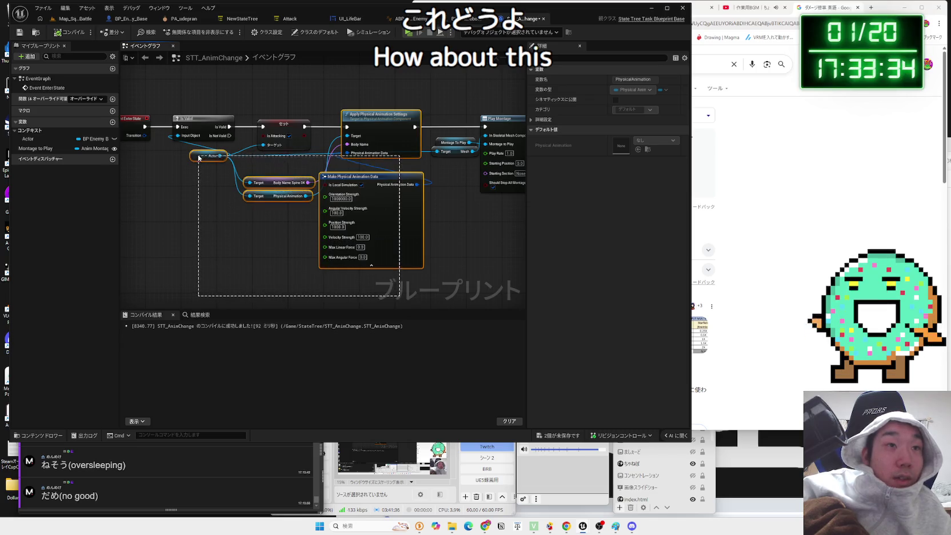
- Undo twice, back to the single-body apply node before Finish Task
left_click_drag(199, 158, 198, 157)
key("ctrl+z")
left_click_drag(226, 227, 283, 235)
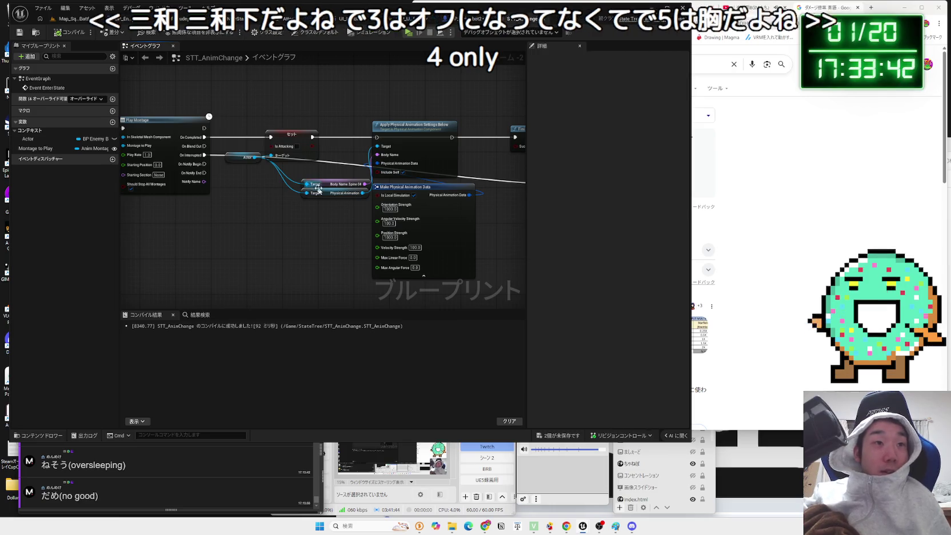
left_click_drag(373, 240, 303, 223)
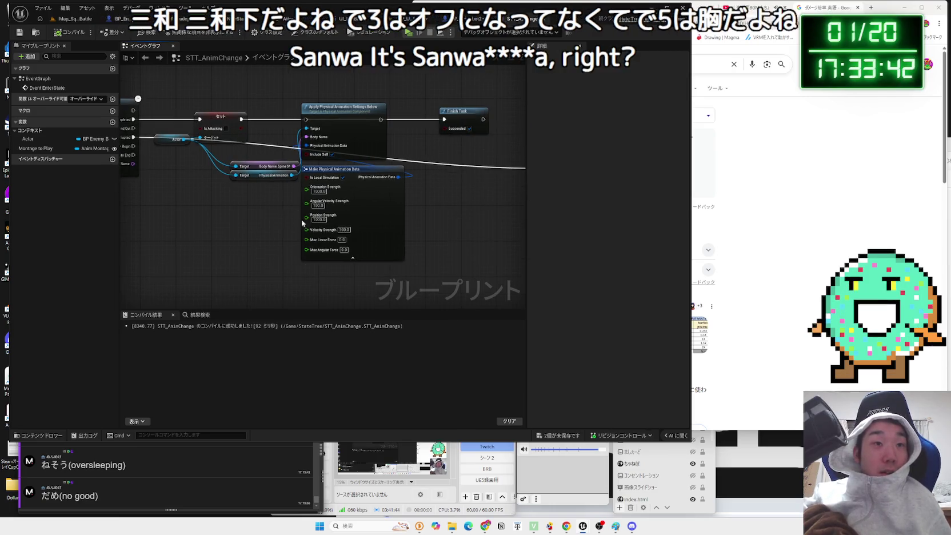
left_click(351, 109)
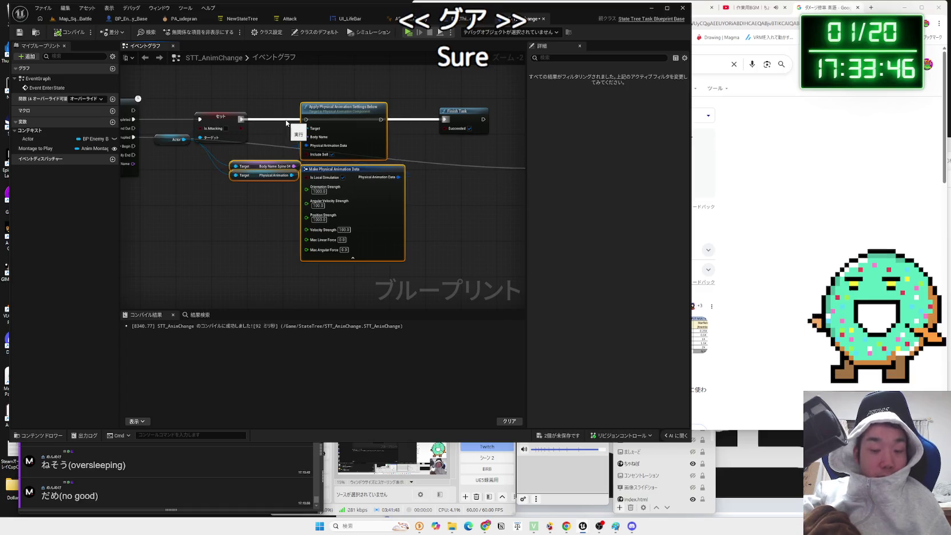
key("ctrl+z")
key("ctrl+z")
key("ctrl+z")
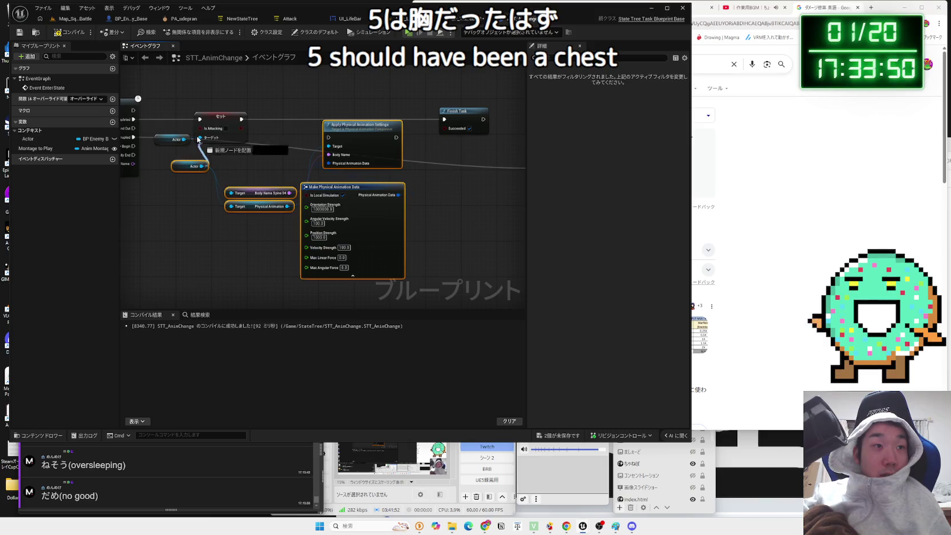
- Line up the Actor, getter, apply and Make Physical Animation Data nodes
left_click_drag(163, 144, 165, 152)
left_click(162, 148)
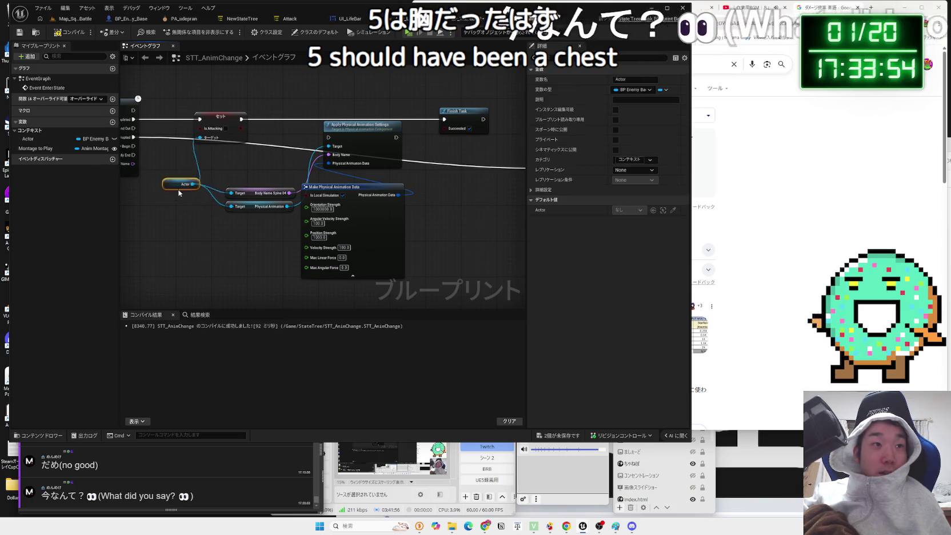
left_click_drag(286, 240, 237, 160)
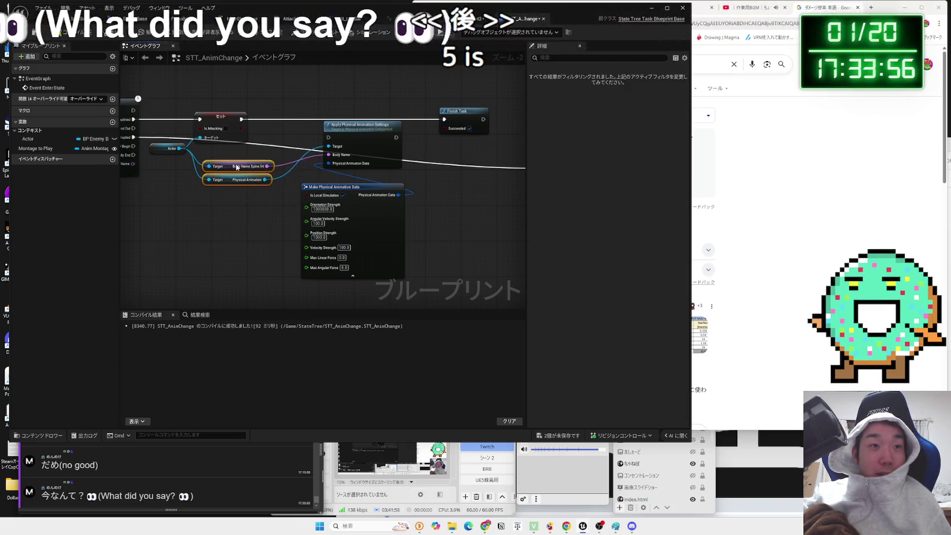
left_click_drag(343, 187, 342, 173)
mouse_move(361, 127)
left_mouse_down()
mouse_move(339, 105)
mouse_move(339, 119)
left_mouse_up()
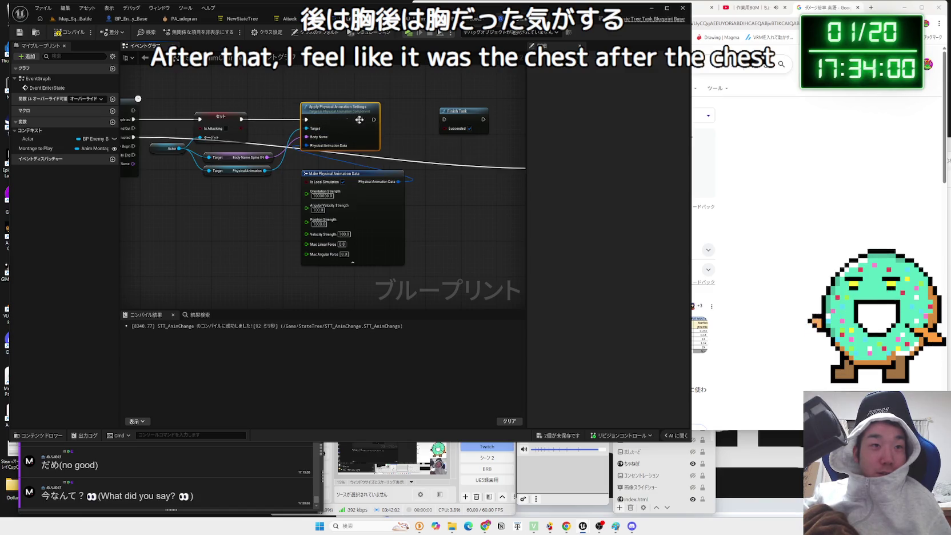
left_click_drag(359, 182, 350, 174)
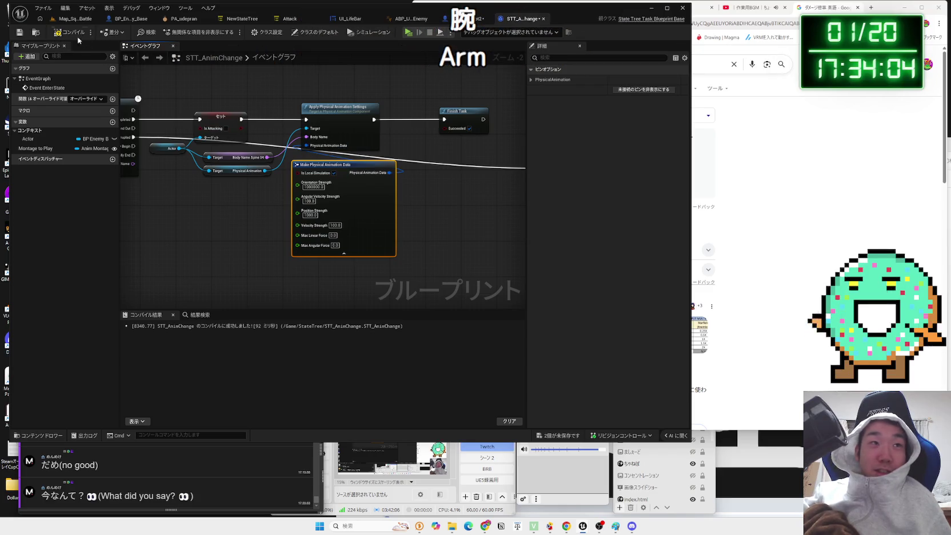
left_click(184, 19)
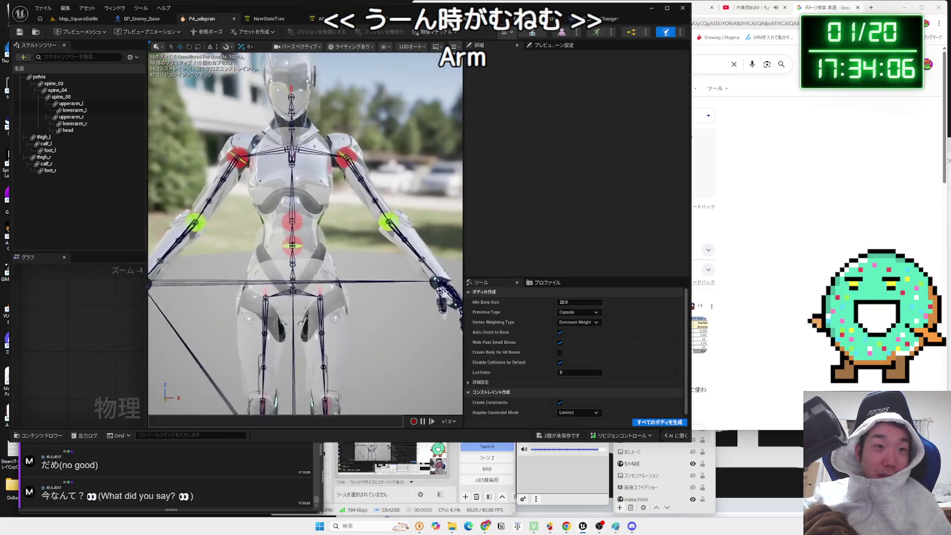
- Orbit PA_udepran to inspect the spine_04–spine_03 constraint, then open the robot's skeletal mesh
mouse_move(306, 240)
left_mouse_down()
mouse_move(302, 208)
mouse_move(222, 171)
left_mouse_up()
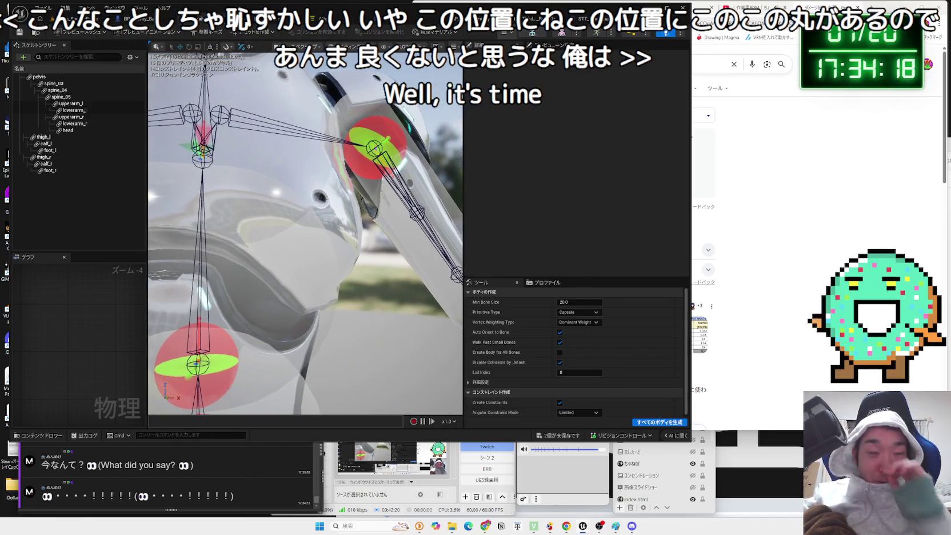
mouse_move(222, 172)
left_mouse_down()
mouse_move(211, 170)
mouse_move(322, 241)
mouse_move(324, 253)
mouse_move(395, 239)
mouse_move(320, 228)
left_mouse_up()
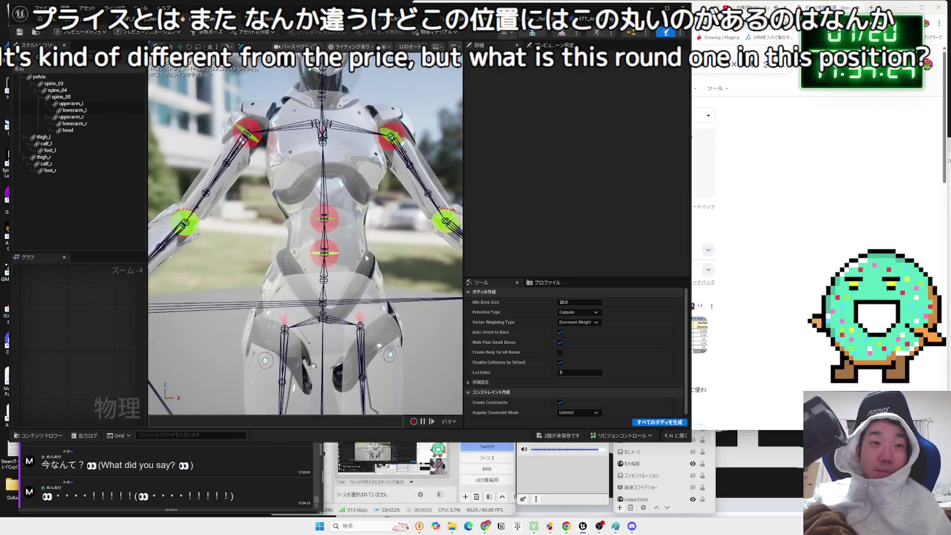
left_click(323, 212)
key("Escape")
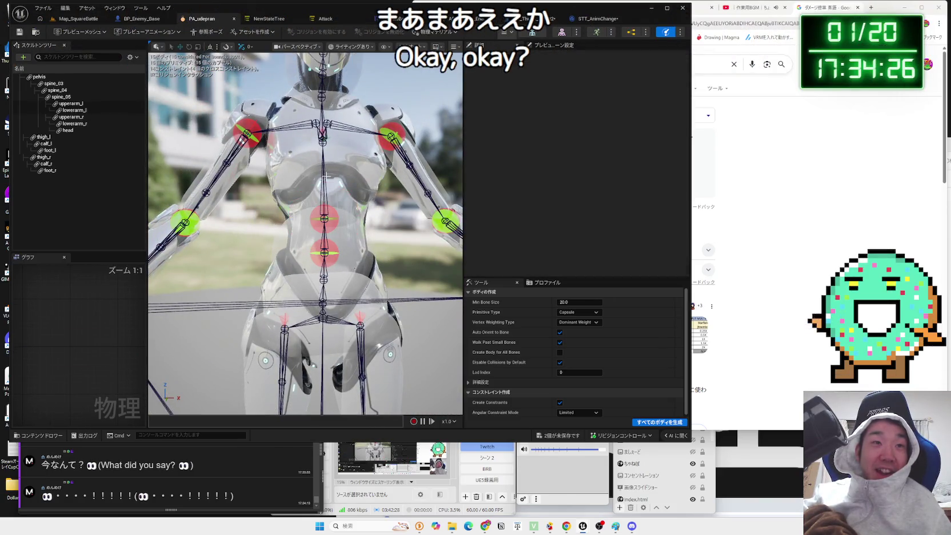
left_click_drag(310, 147, 309, 147)
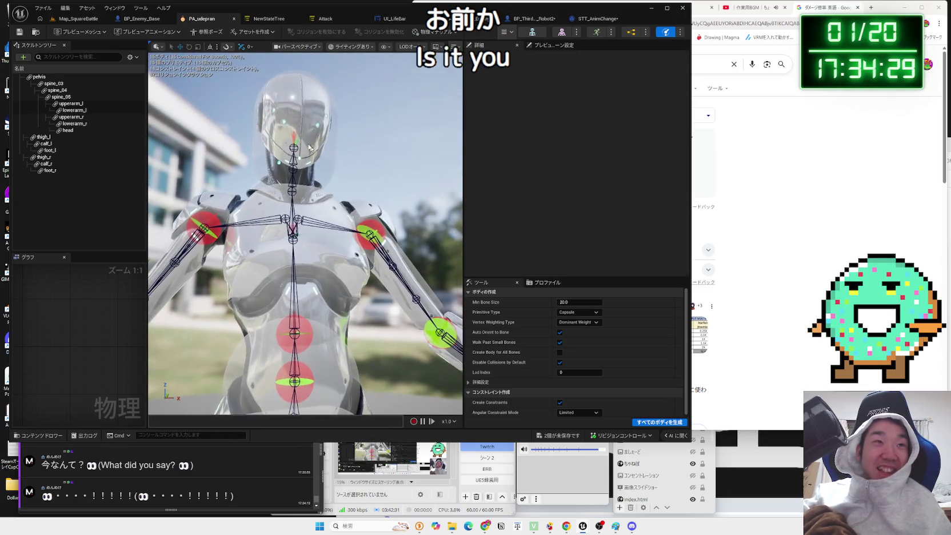
left_click(559, 33)
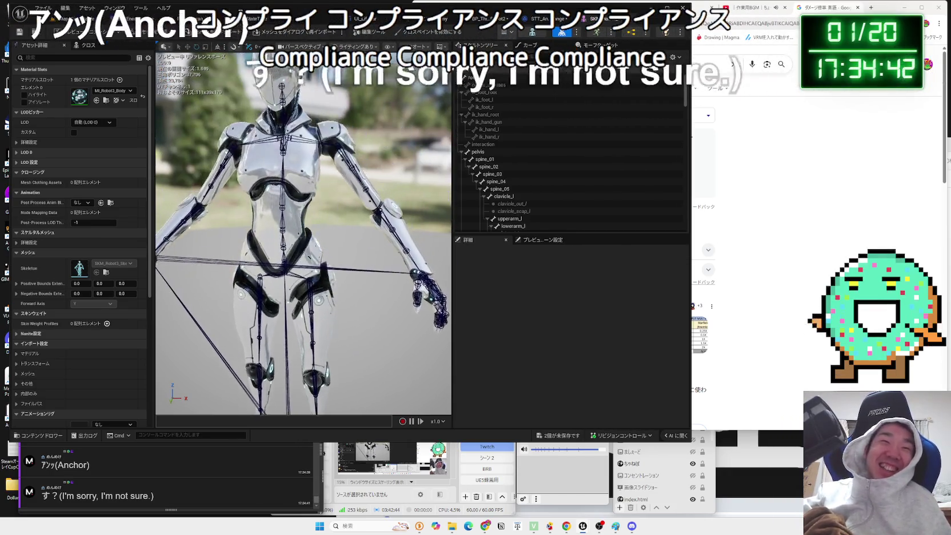
- Select the spine_03 and spine_04 bones to compare their positions on the robot
left_click(296, 224)
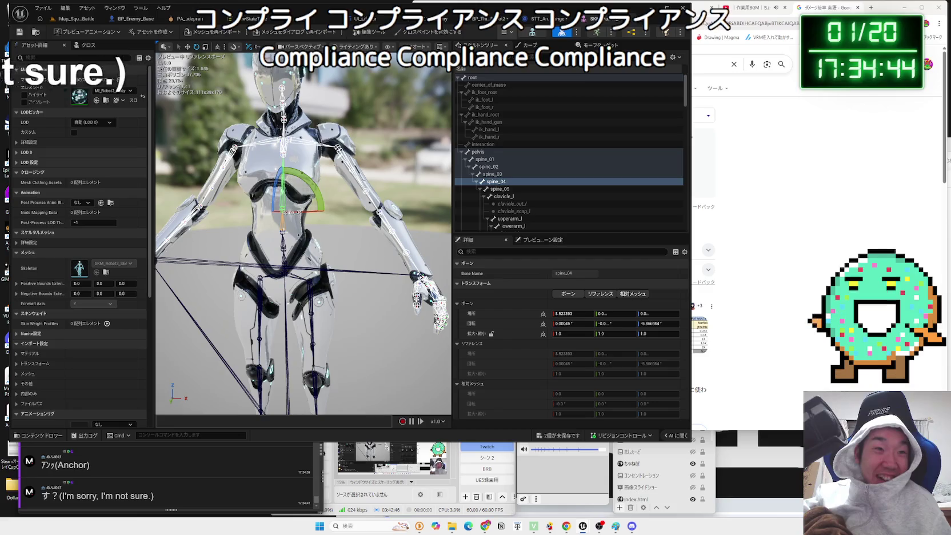
left_click(290, 173)
left_click(284, 197)
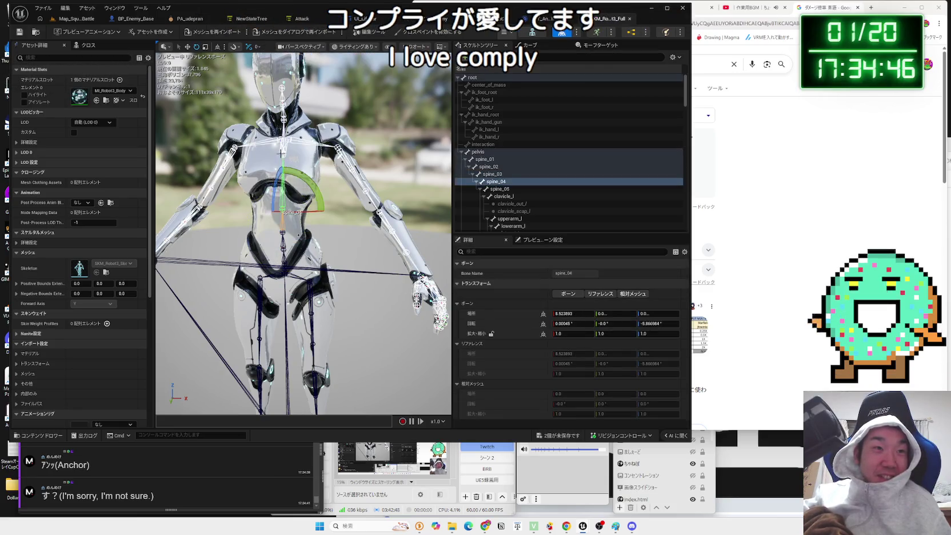
left_click(351, 206)
left_click(283, 200)
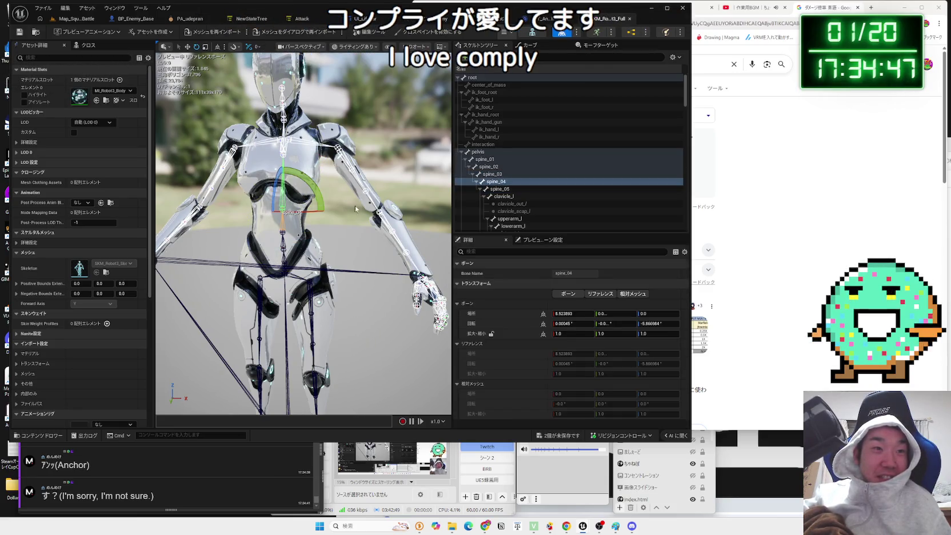
left_click(284, 228)
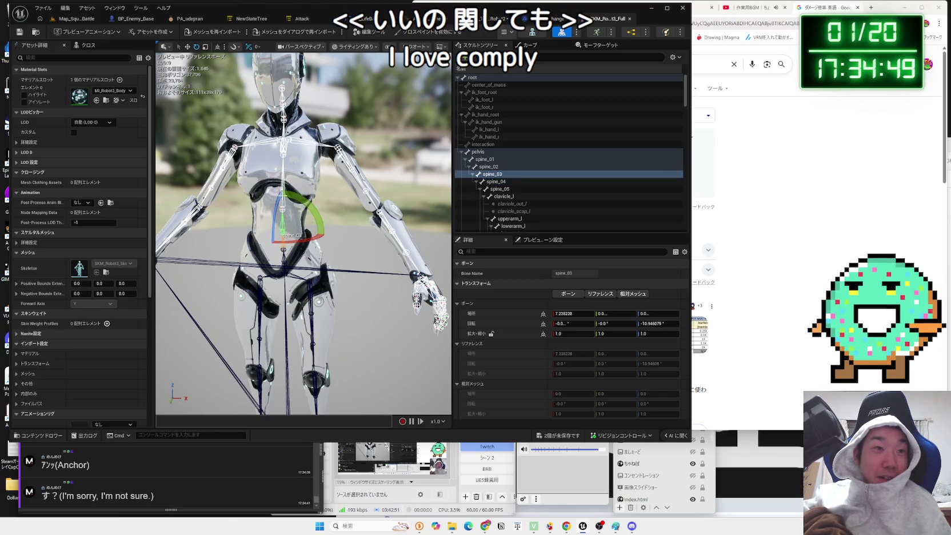
left_click(349, 176)
- Save all unsaved assets and return to the STT_AnimChange graph
left_click(486, 19)
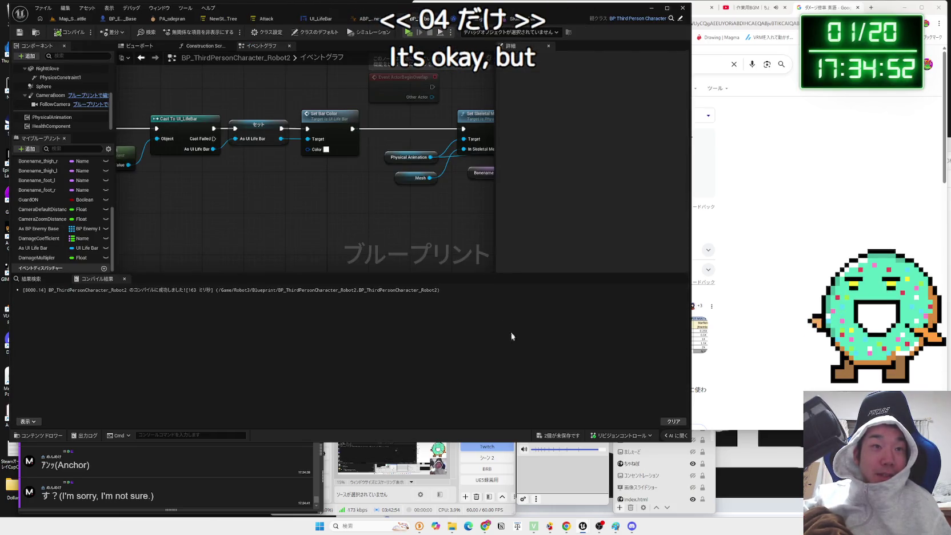
left_click(549, 432)
left_click(524, 345)
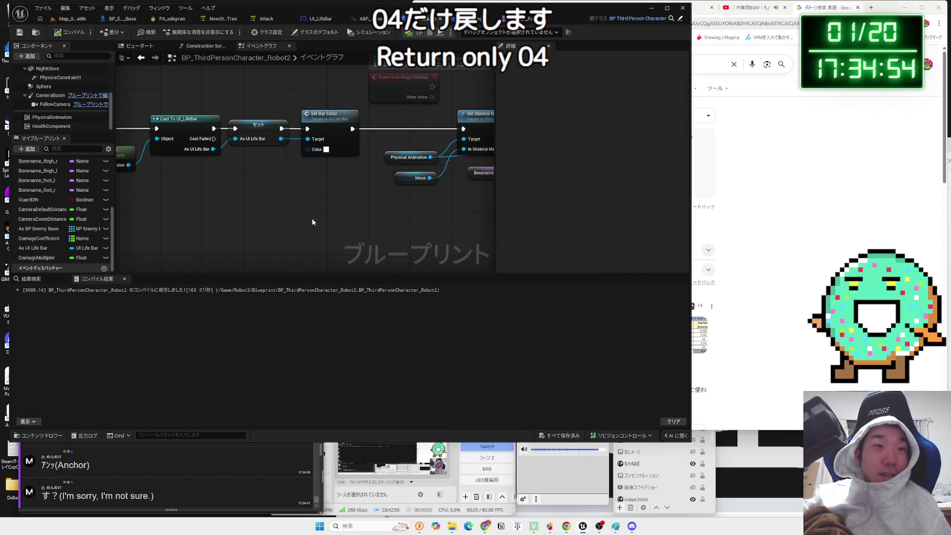
left_click(317, 18)
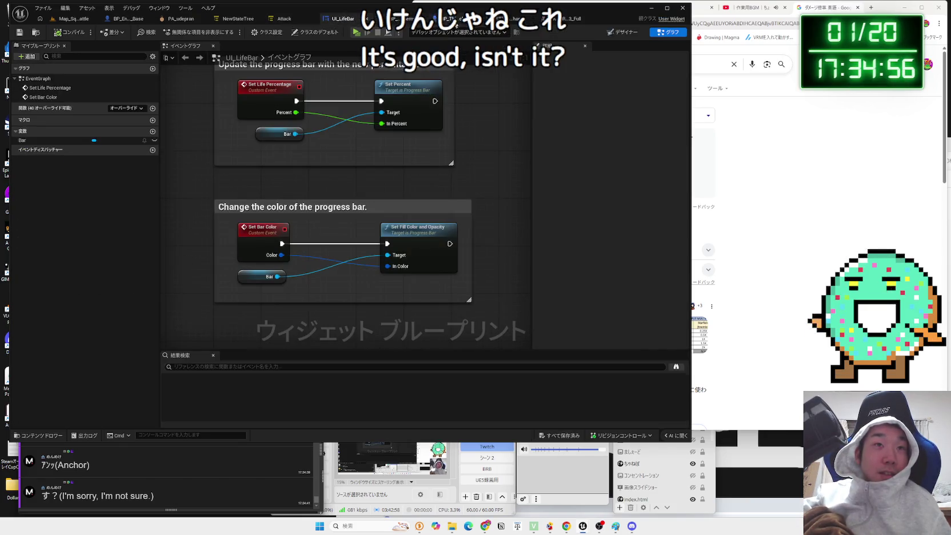
left_click(451, 18)
left_click(497, 18)
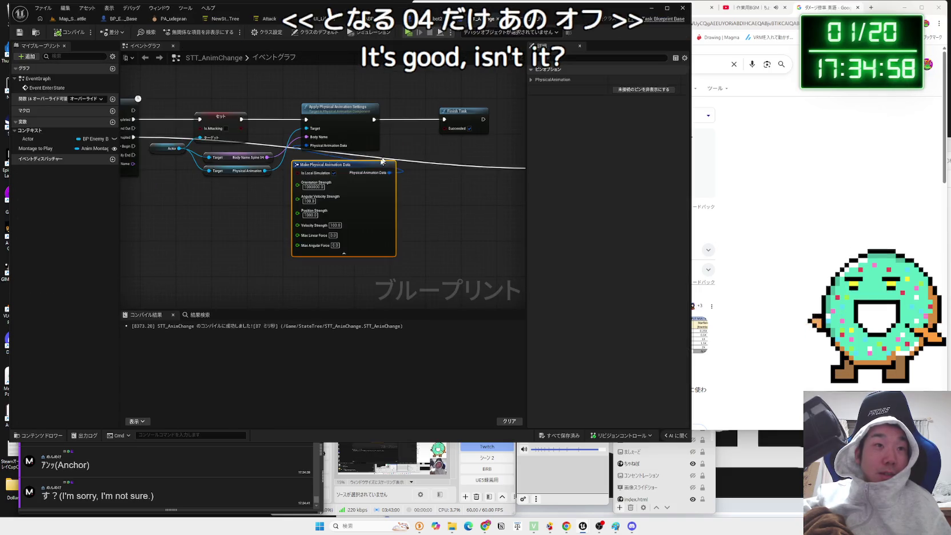
- Restore the Play Montage step after the physical animation nodes via undo/redo, then tidy the node positions
left_click_drag(344, 115, 343, 118)
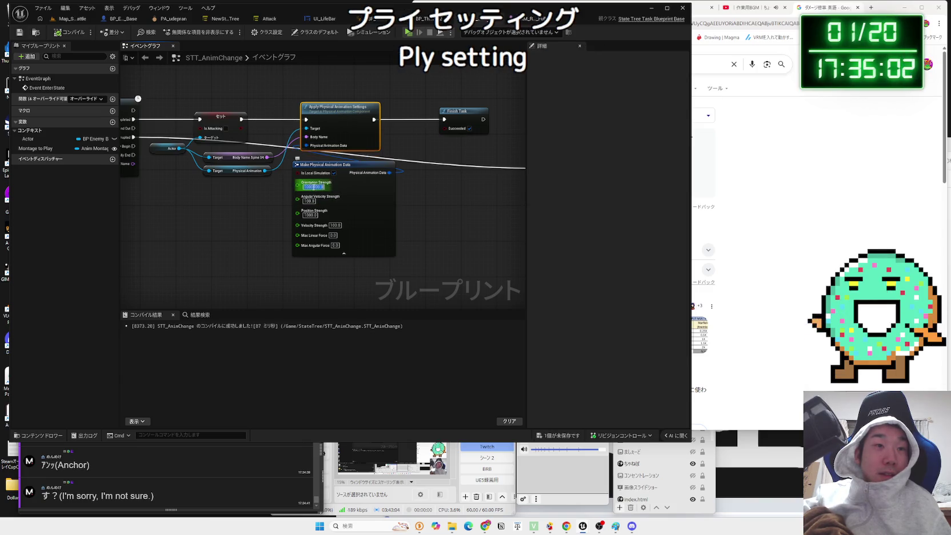
key("ctrl+z")
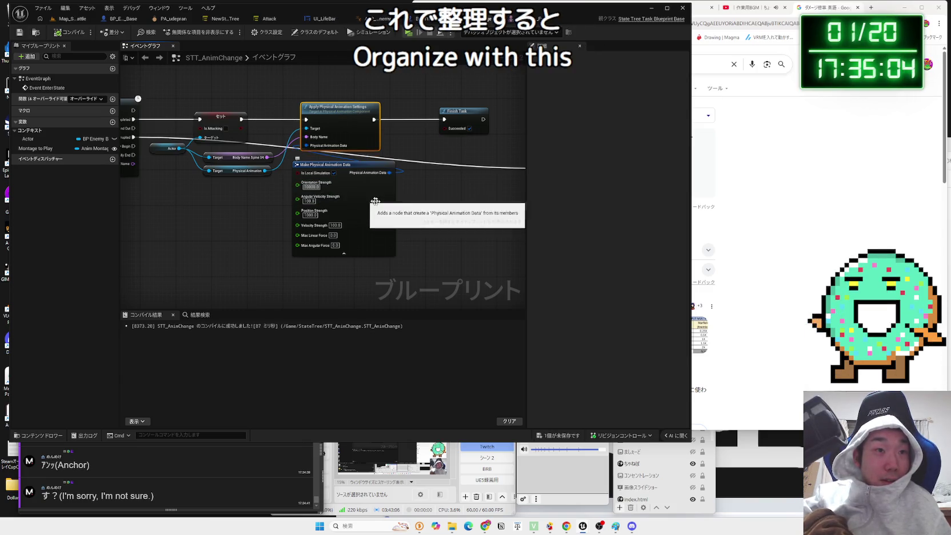
left_click_drag(243, 210, 283, 209)
key("ctrl+y")
key("ctrl+y")
key("ctrl+y")
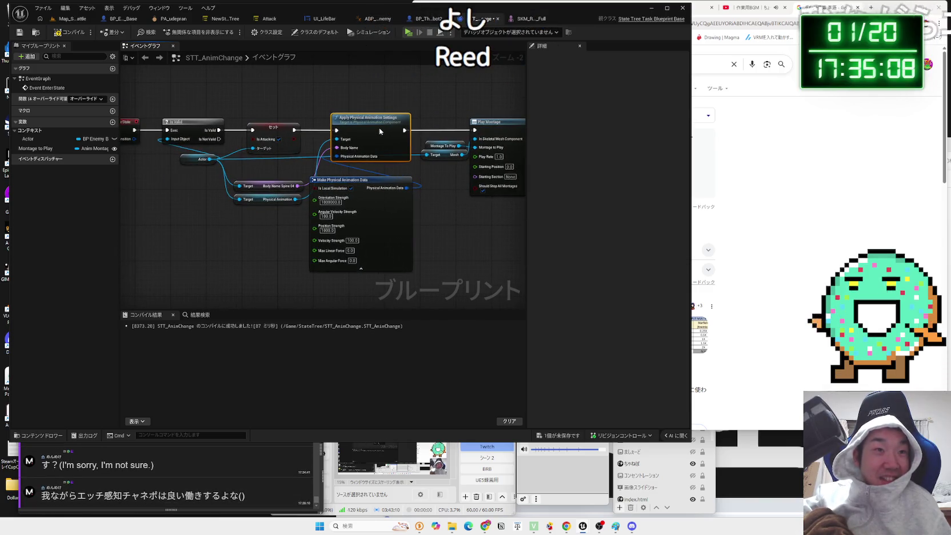
left_click_drag(366, 179, 365, 171)
left_click(426, 211)
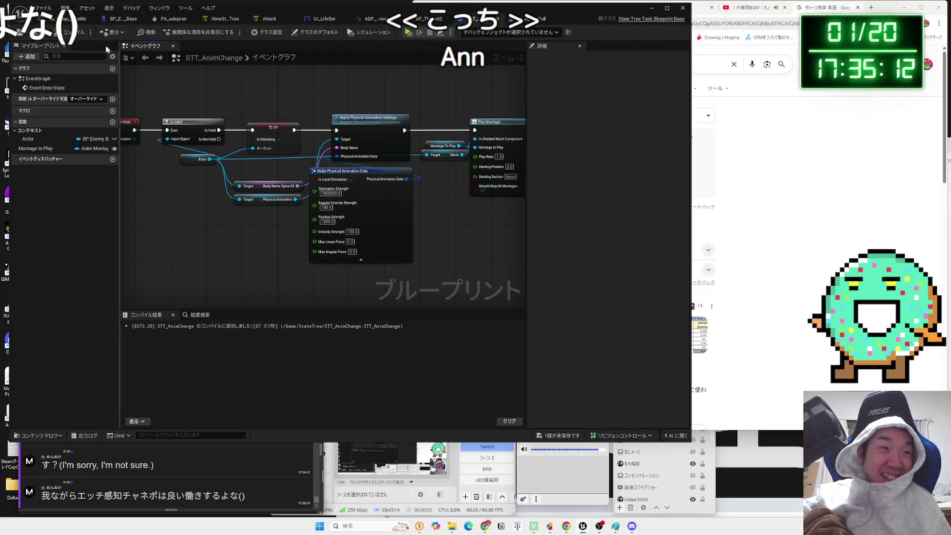
- Save STT_AnimChange and return to the Map_SquareBattle level
left_click(567, 436)
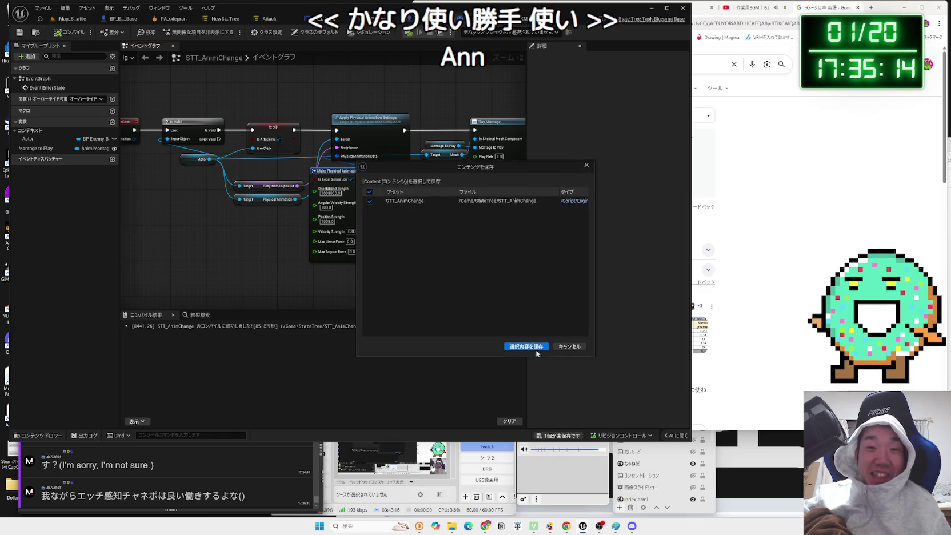
left_click(526, 349)
left_click(84, 20)
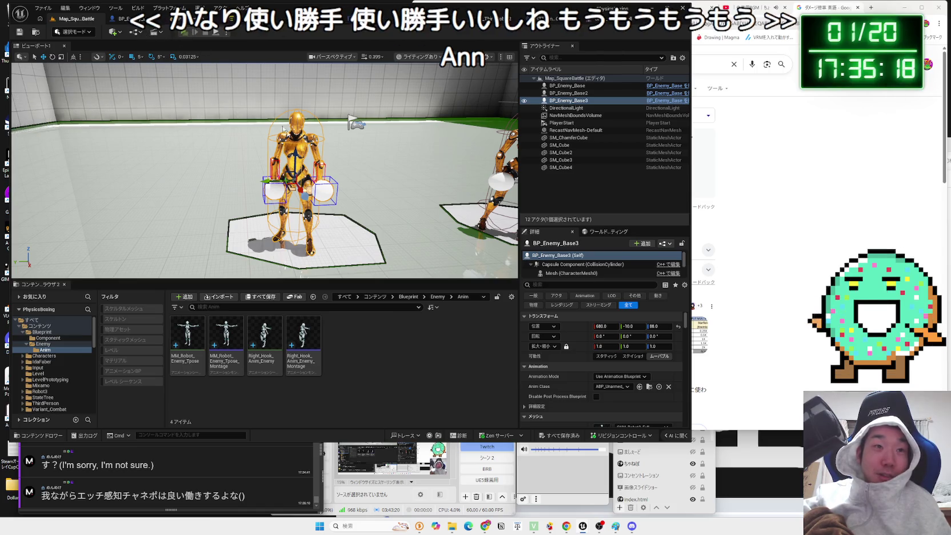
- Play-test the robot attacks against the gold enemy, then open the Attack state tree asset
key("alt+p")
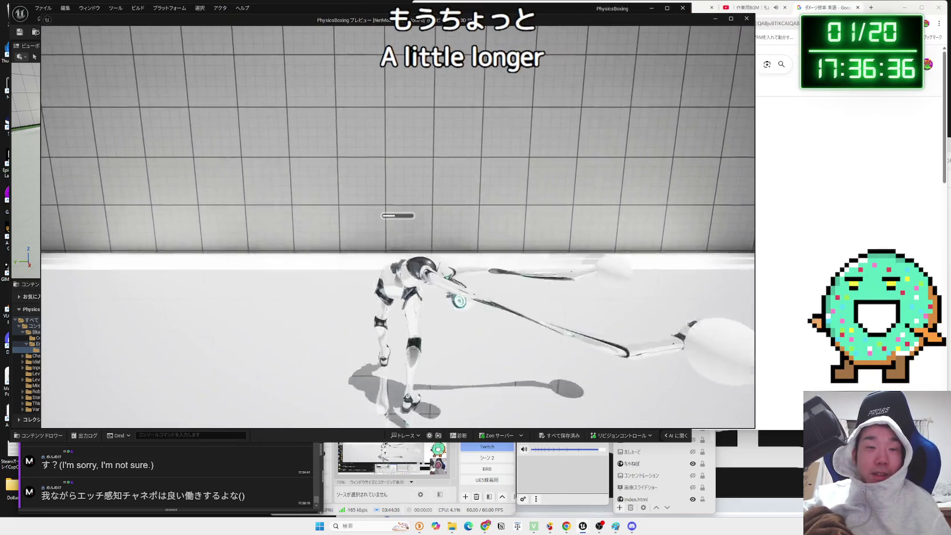
key("Escape")
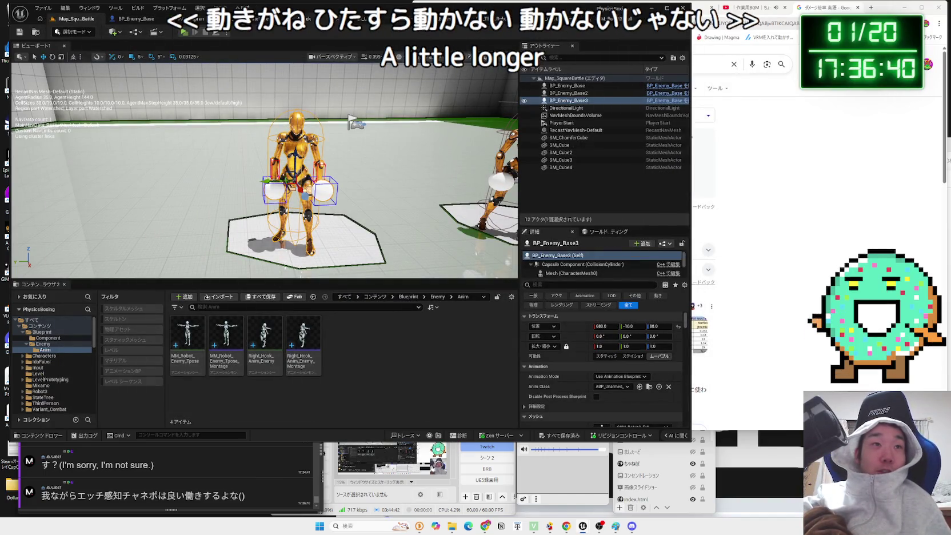
left_click(303, 18)
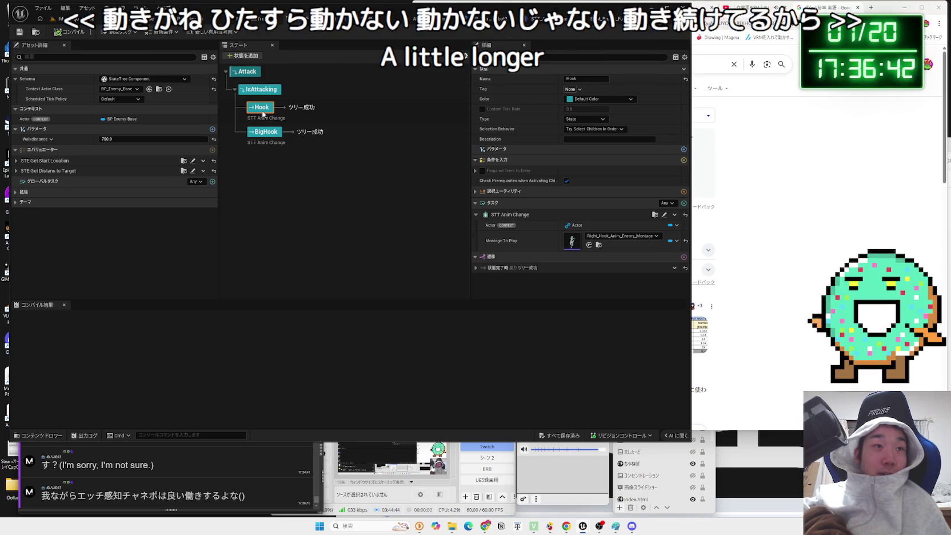